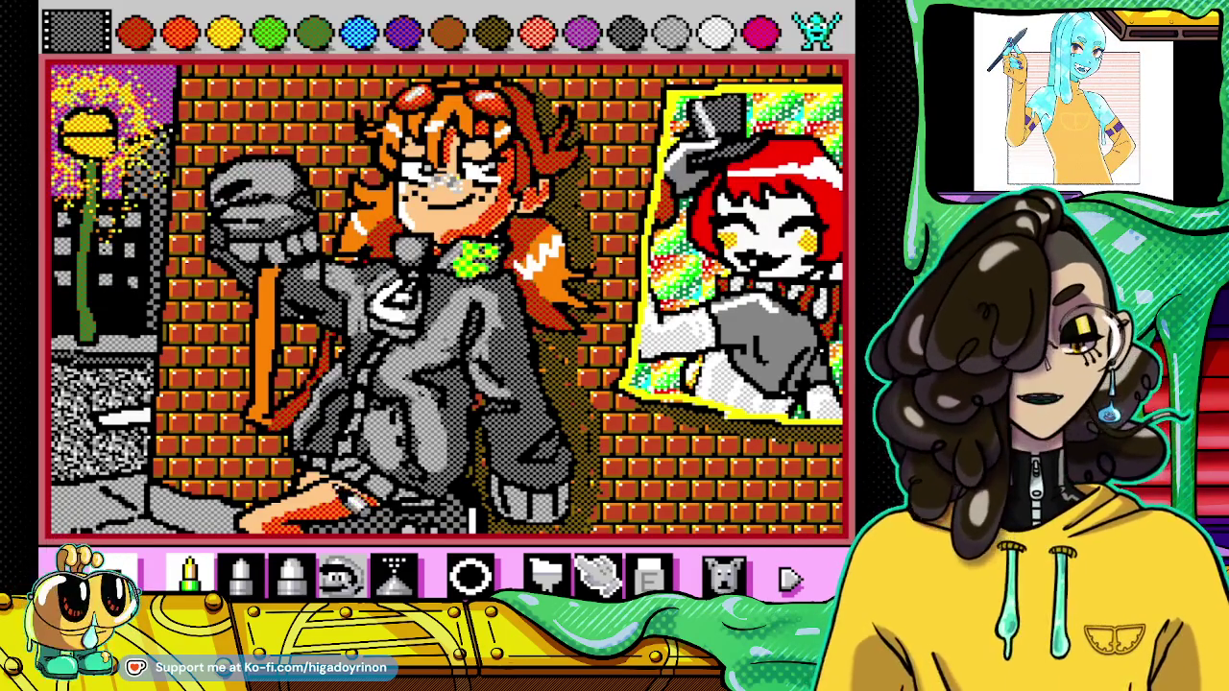
Step: Select the eraser to rub a white streak across the orange-haired character's face
click(651, 574)
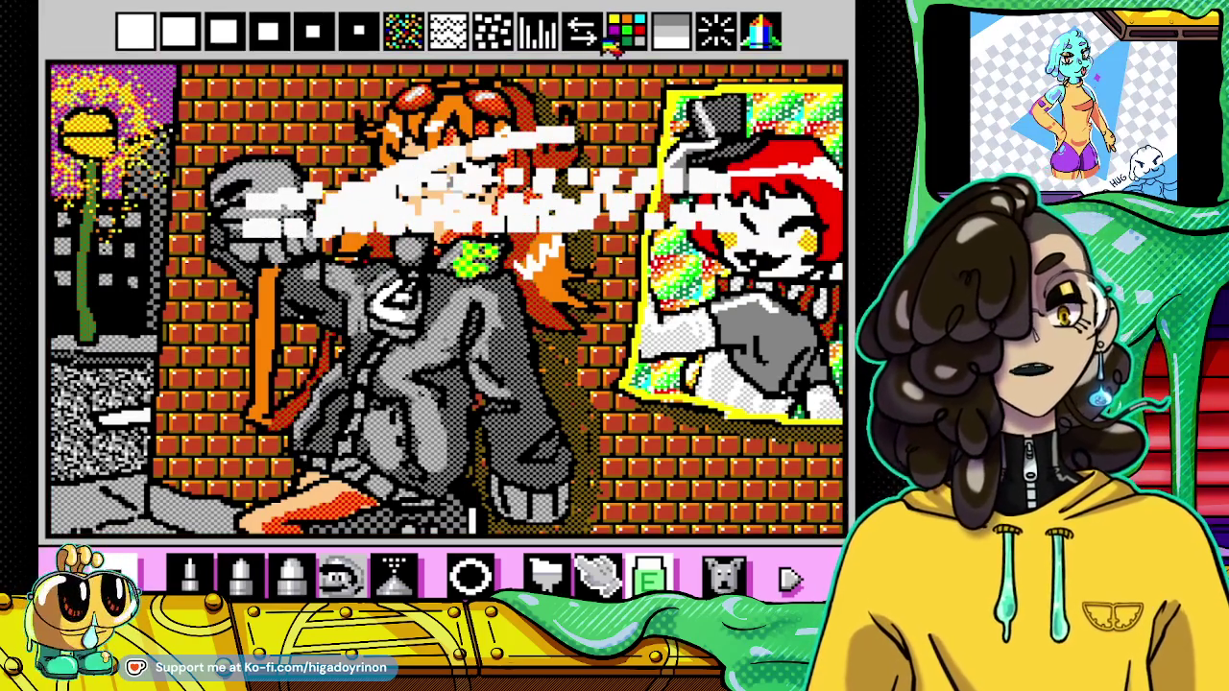
Step: Undo the face streak with Undo Dog, then wipe the whole brick-wall picture off the canvas
click(724, 574)
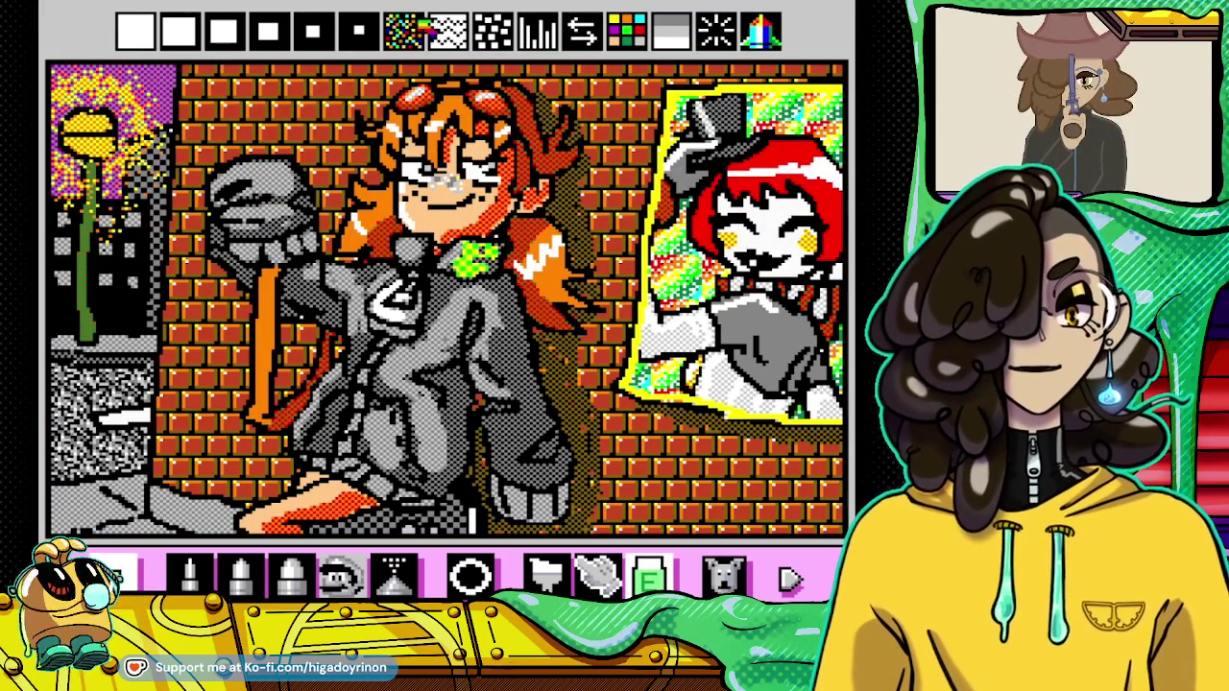
click(439, 40)
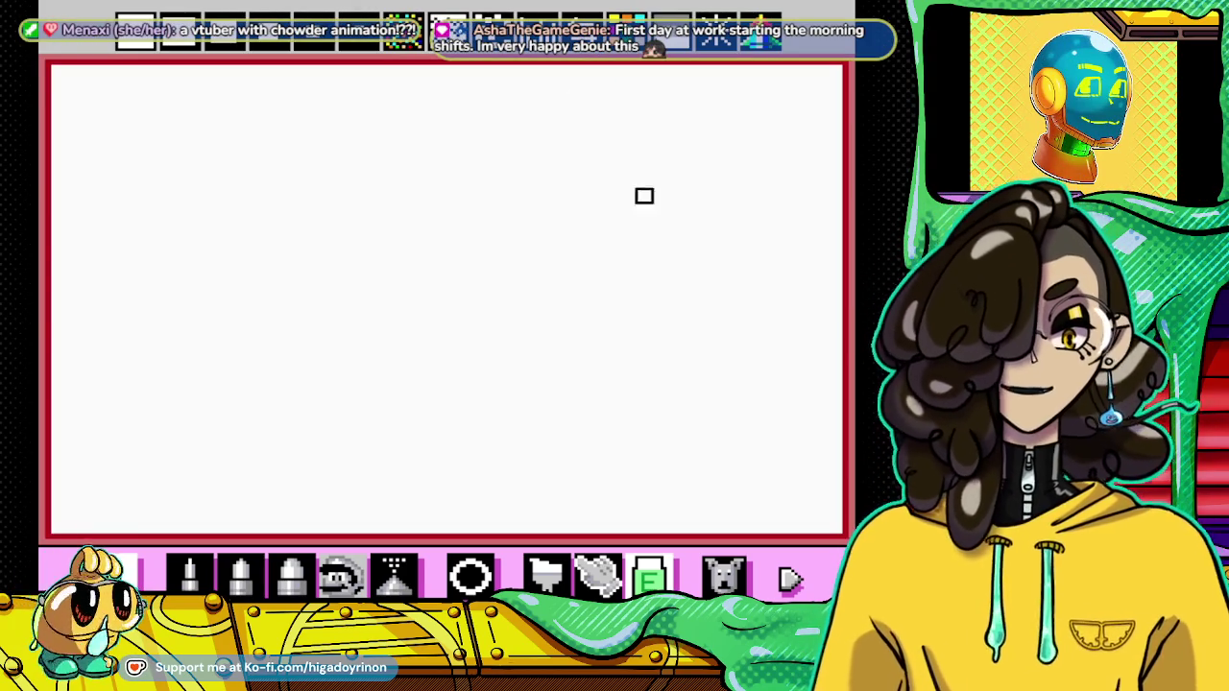
click(191, 573)
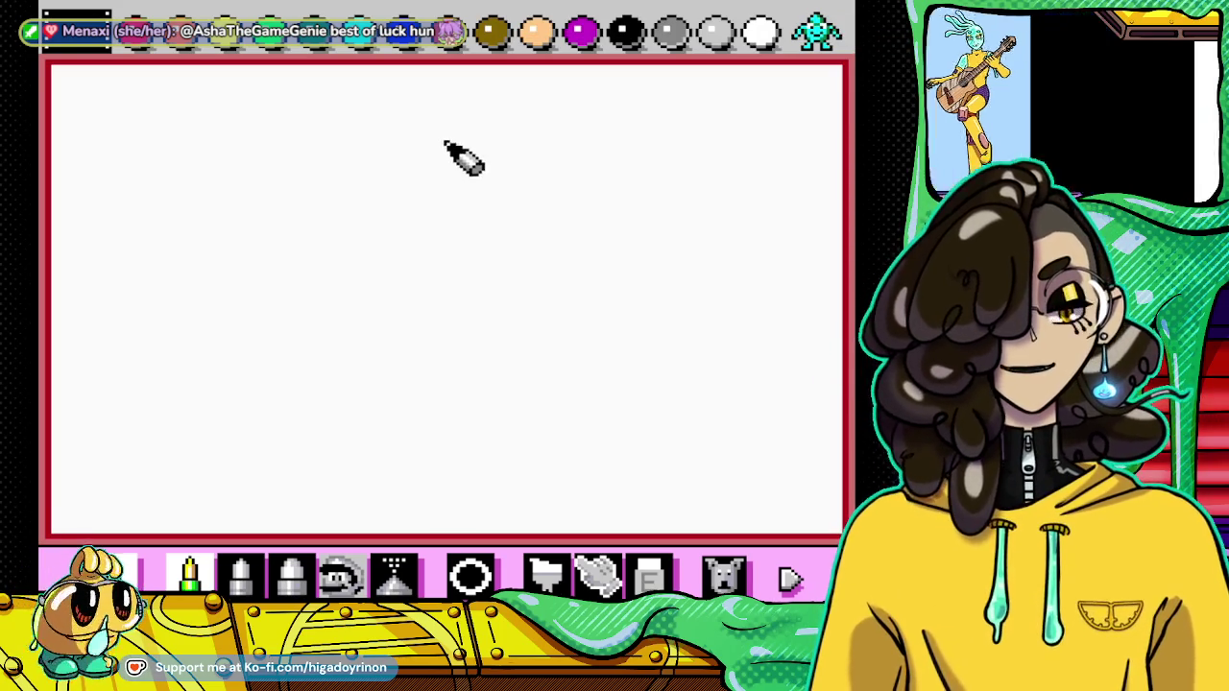
Step: Pencil-sketch a figure with a round head, face marks, boxy body, arms and shirt dots
mouse_move(440, 113)
mouse_down()
mouse_move(382, 174)
mouse_move(458, 186)
mouse_move(443, 121)
mouse_move(410, 149)
mouse_up()
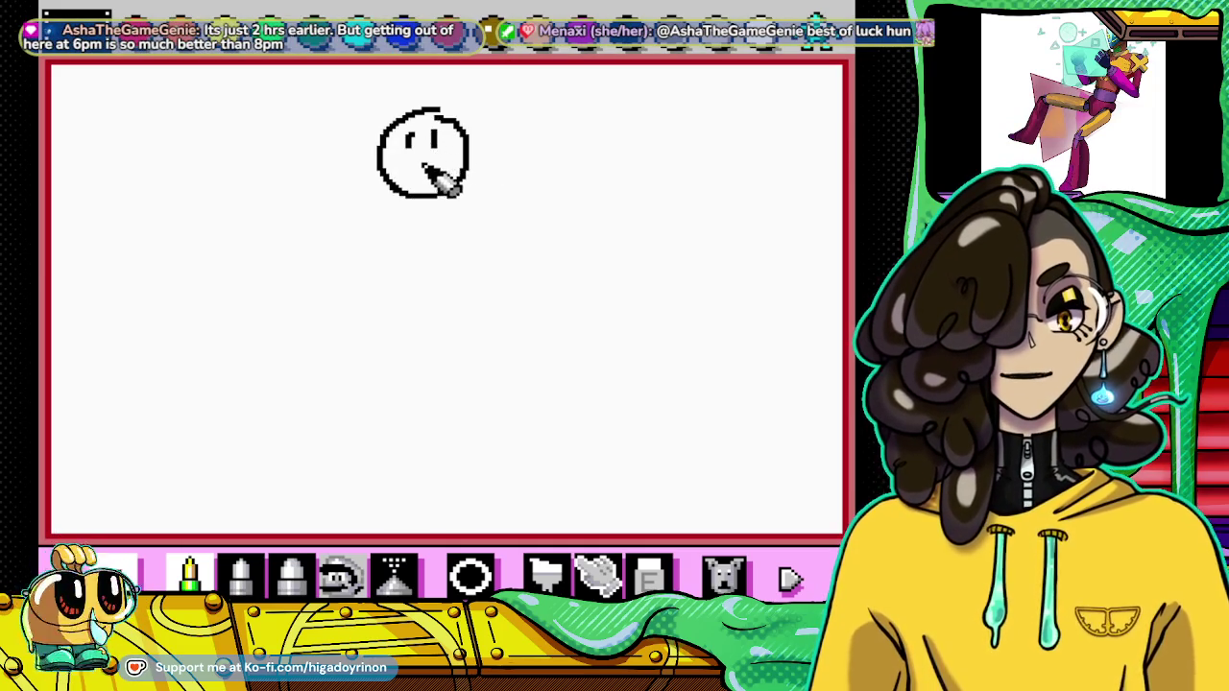
mouse_move(402, 203)
mouse_down()
mouse_move(428, 221)
mouse_move(393, 227)
mouse_move(444, 247)
mouse_move(408, 232)
mouse_move(284, 338)
mouse_up()
mouse_move(363, 280)
mouse_down()
mouse_move(361, 347)
mouse_move(450, 344)
mouse_move(467, 263)
mouse_move(505, 356)
mouse_move(472, 317)
mouse_up()
mouse_move(375, 280)
mouse_down()
mouse_move(316, 347)
mouse_move(287, 328)
mouse_move(336, 302)
mouse_move(370, 252)
mouse_move(422, 341)
mouse_up()
drag(437, 288, 430, 319)
drag(438, 275, 423, 279)
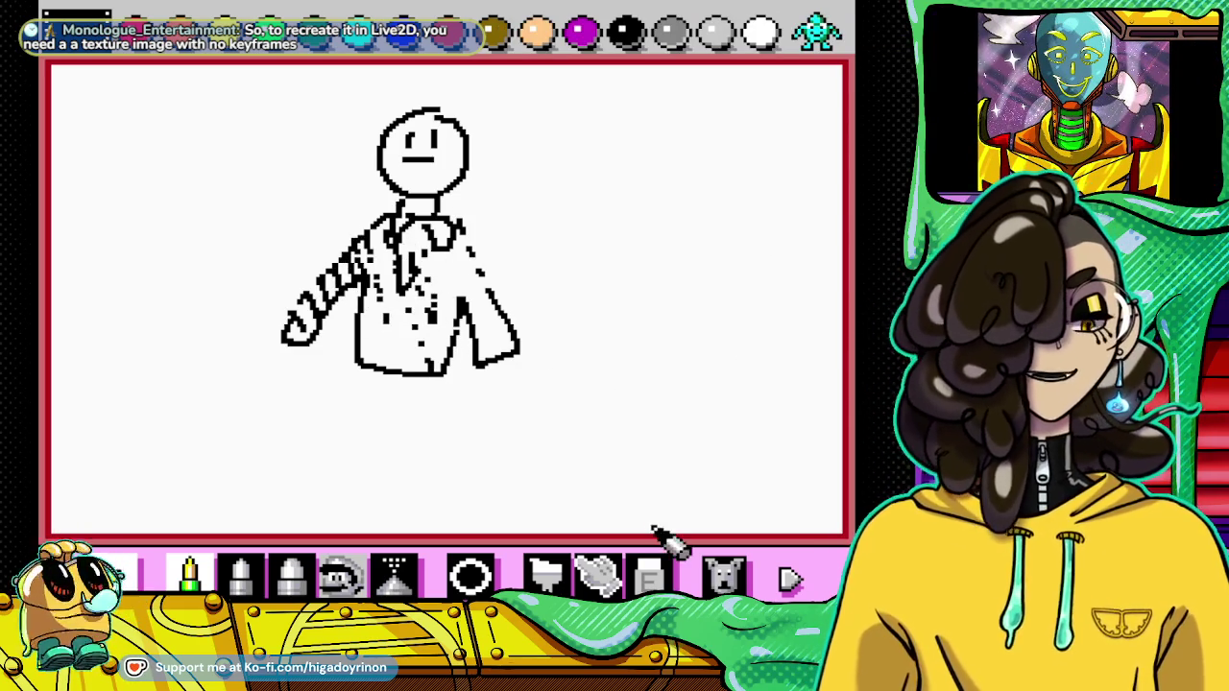
click(655, 574)
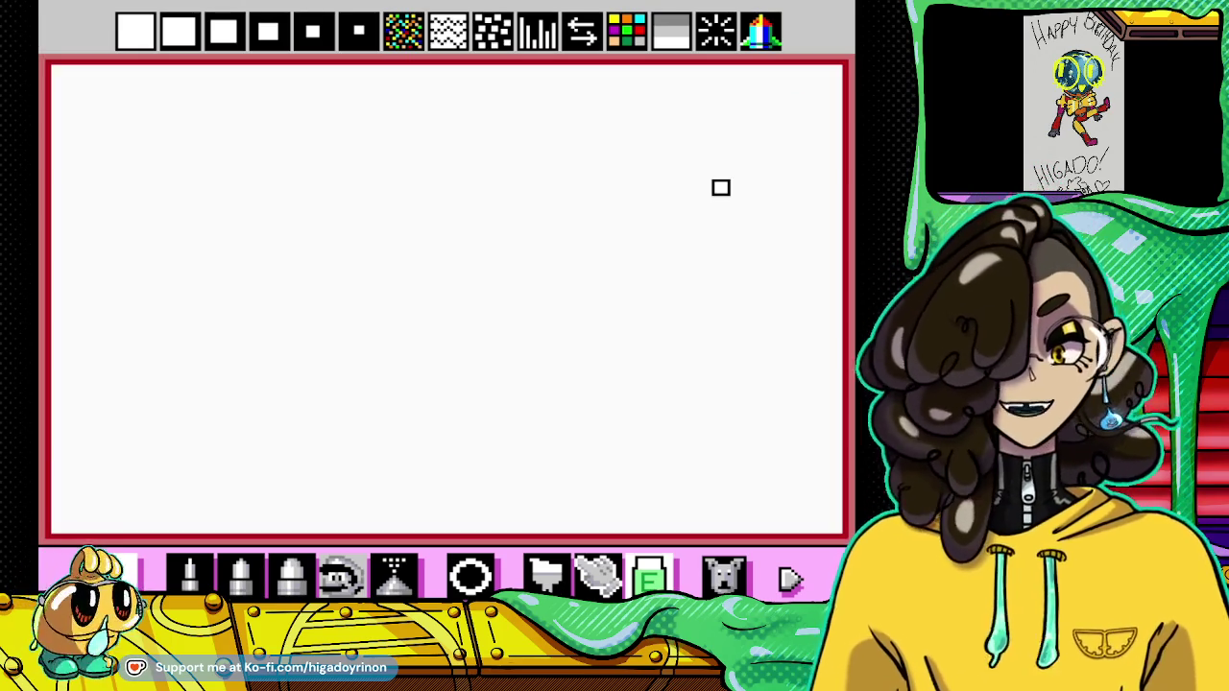
Step: Switch back to the pencil tool for freehand drawing
click(189, 574)
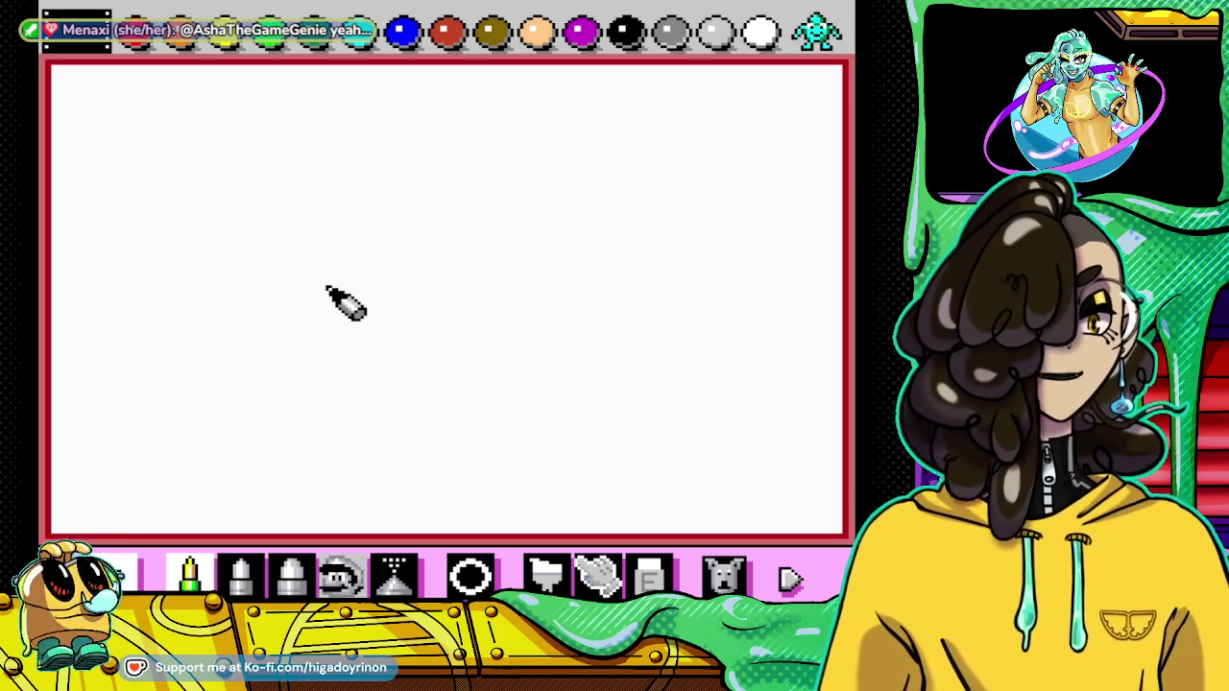
Step: Pick grey as the drawing colour
click(663, 30)
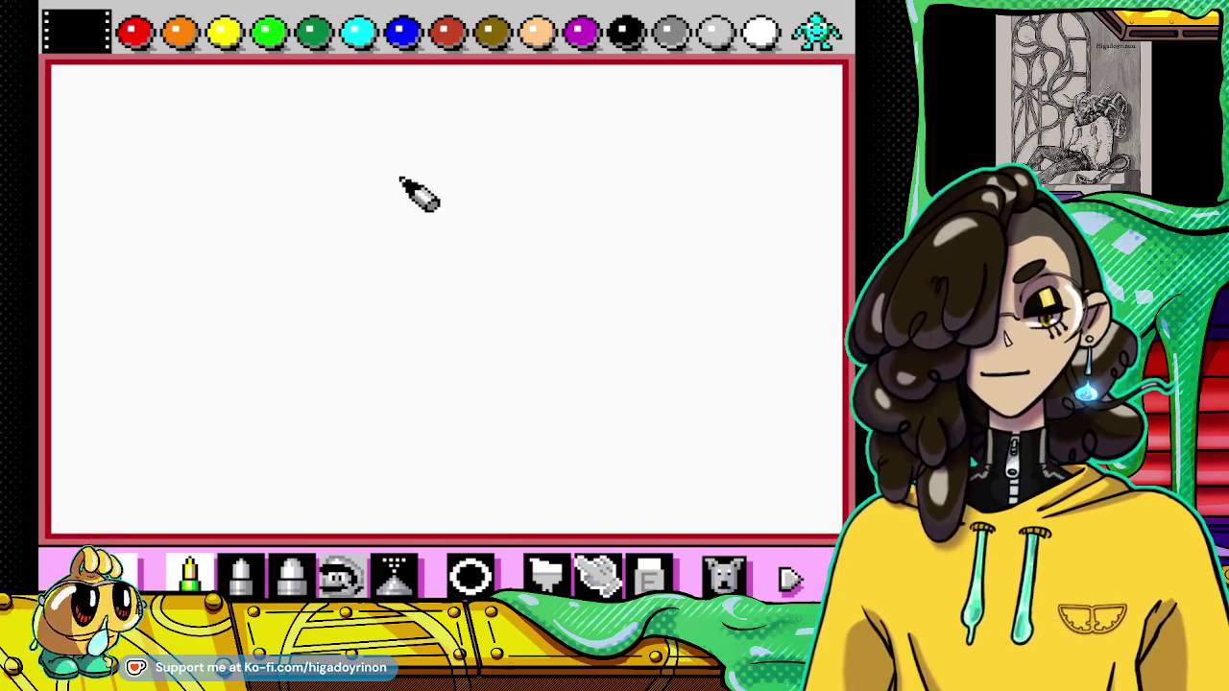
Step: Draw the head as a nearly closed circle in the canvas's upper left
mouse_move(267, 174)
mouse_down()
mouse_move(274, 301)
mouse_move(480, 336)
mouse_move(502, 170)
mouse_move(336, 100)
mouse_up()
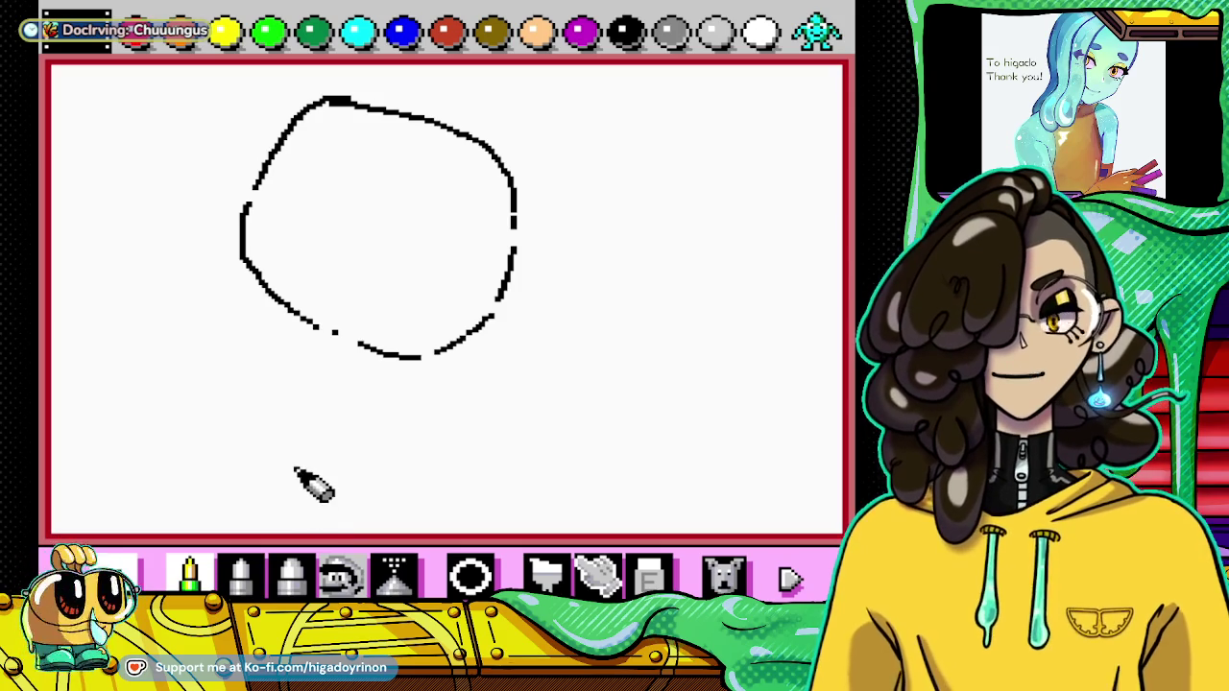
Step: Add two short strokes left of the head, fixing one with Undo Dog, then outline the cap
mouse_move(222, 239)
mouse_down()
mouse_move(183, 217)
mouse_move(404, 397)
mouse_up()
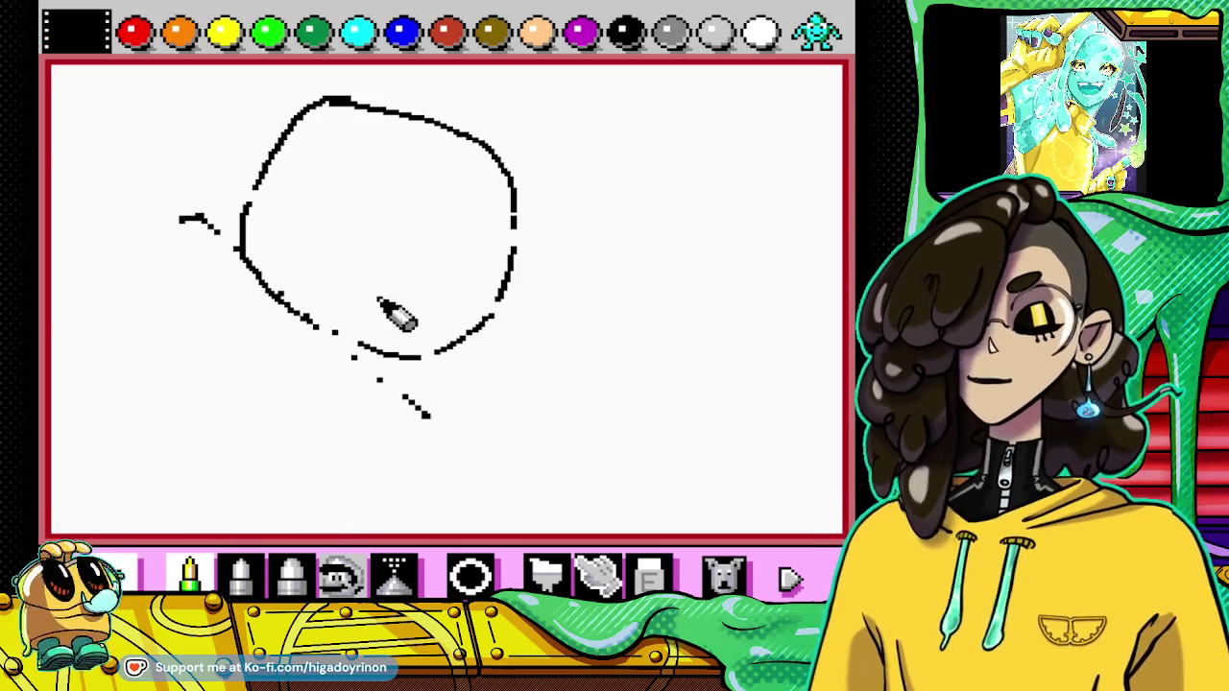
drag(173, 183, 229, 190)
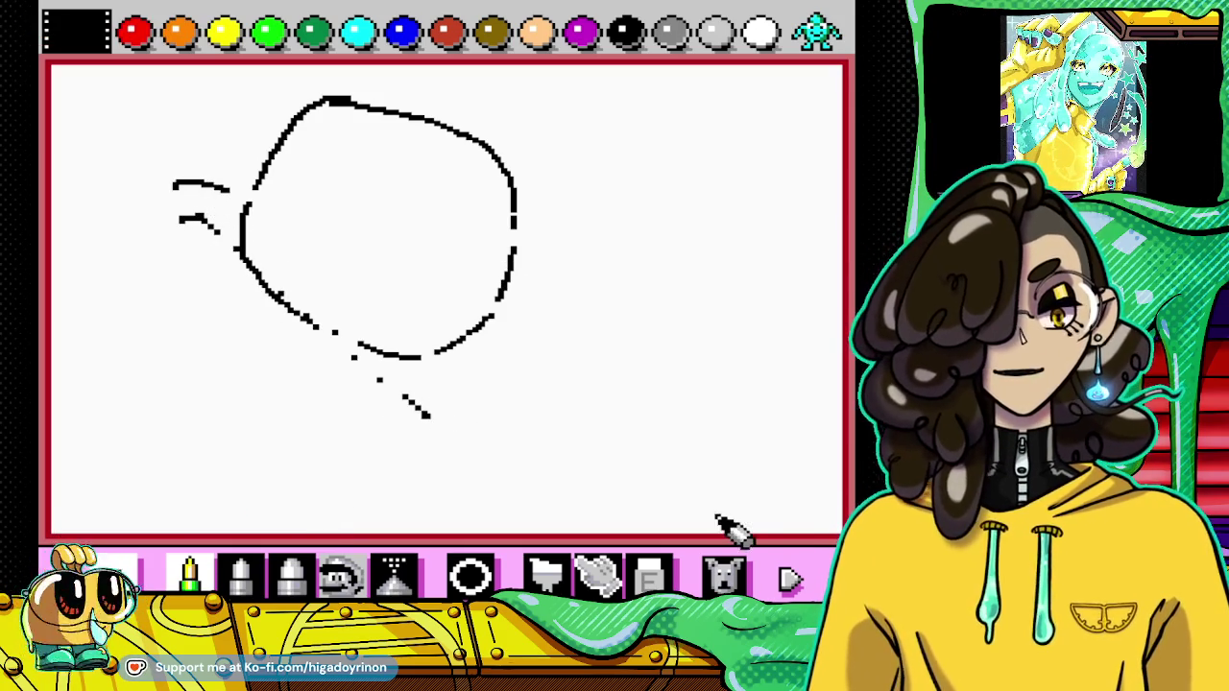
click(722, 574)
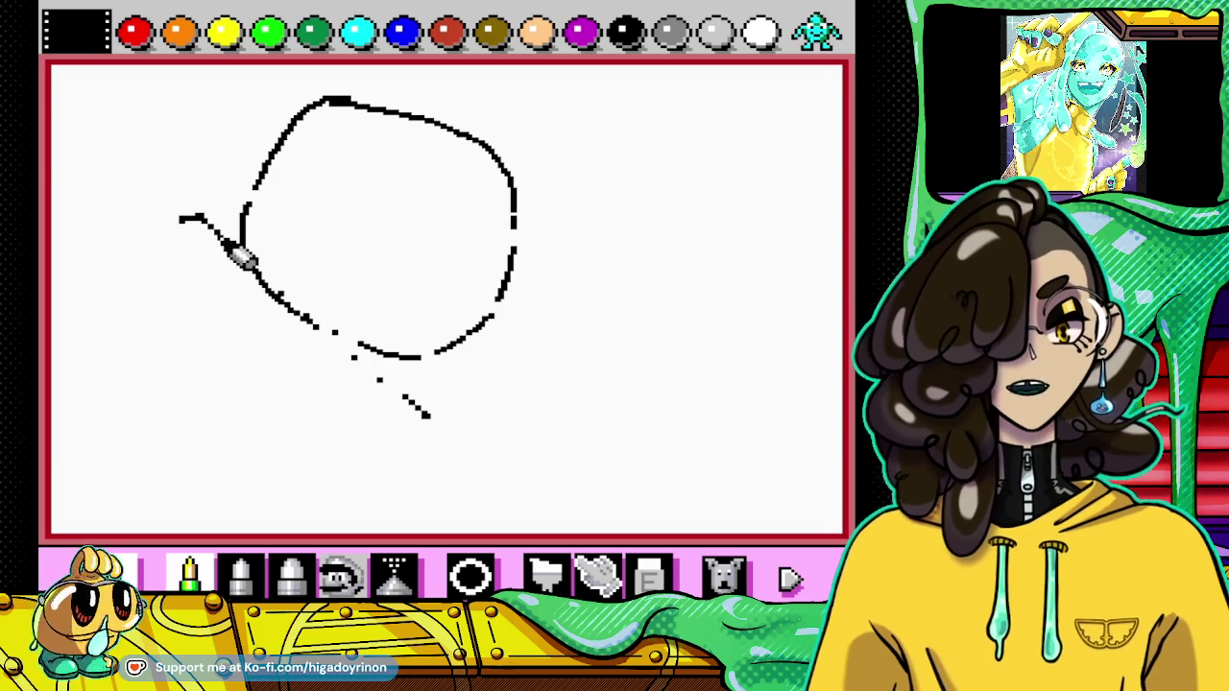
drag(173, 199, 235, 196)
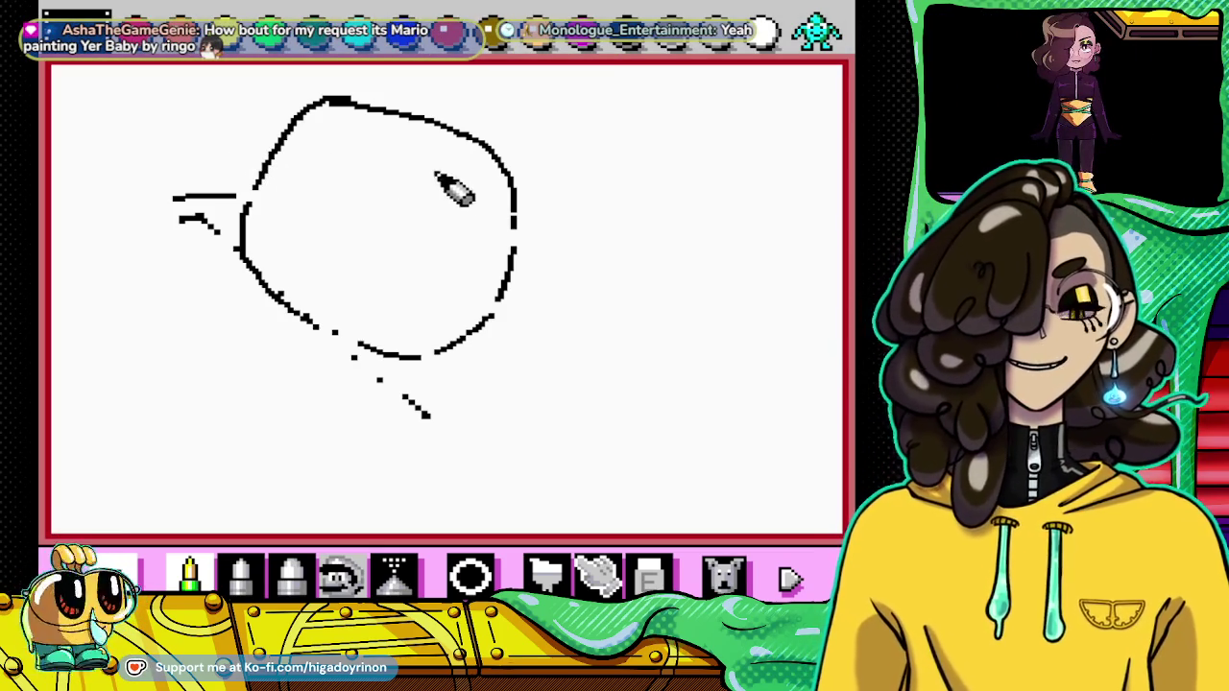
mouse_move(288, 123)
mouse_down()
mouse_move(443, 102)
mouse_move(523, 177)
mouse_up()
Step: Finish the cap's brim line and draw a looped jaw with a chin line, undoing one wavy stroke
mouse_move(291, 163)
mouse_down()
mouse_move(366, 236)
mouse_move(453, 279)
mouse_move(552, 280)
mouse_move(526, 176)
mouse_up()
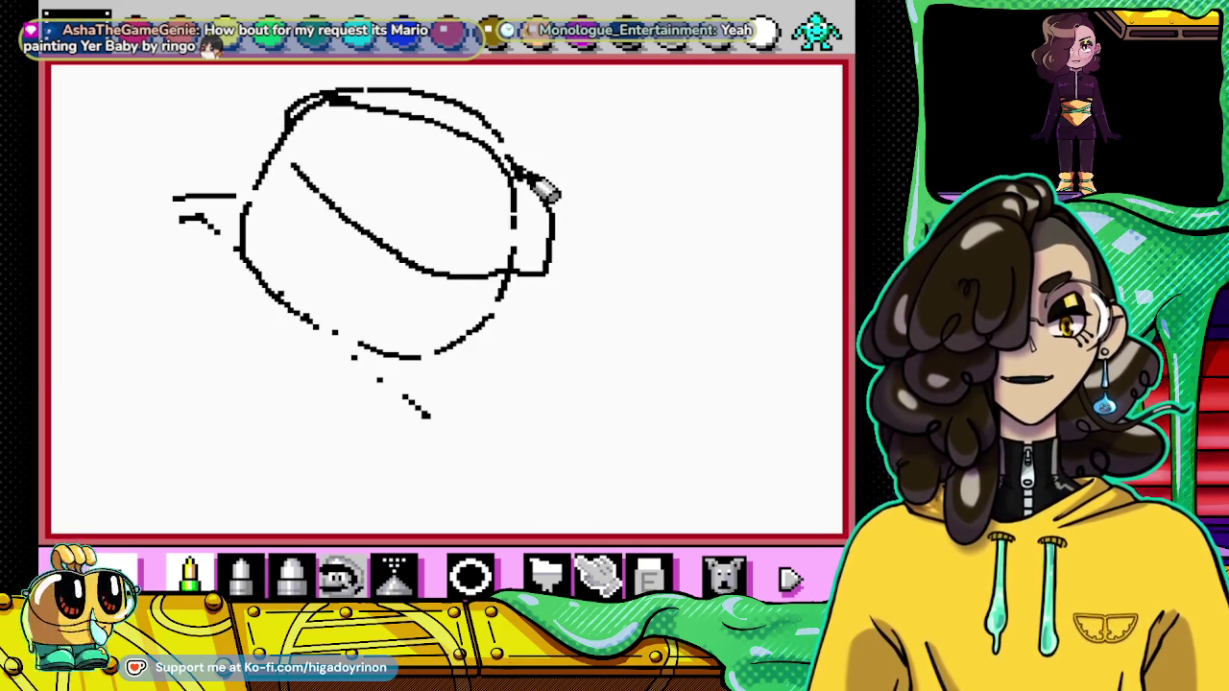
mouse_move(437, 351)
mouse_down()
mouse_move(492, 313)
mouse_move(550, 311)
mouse_up()
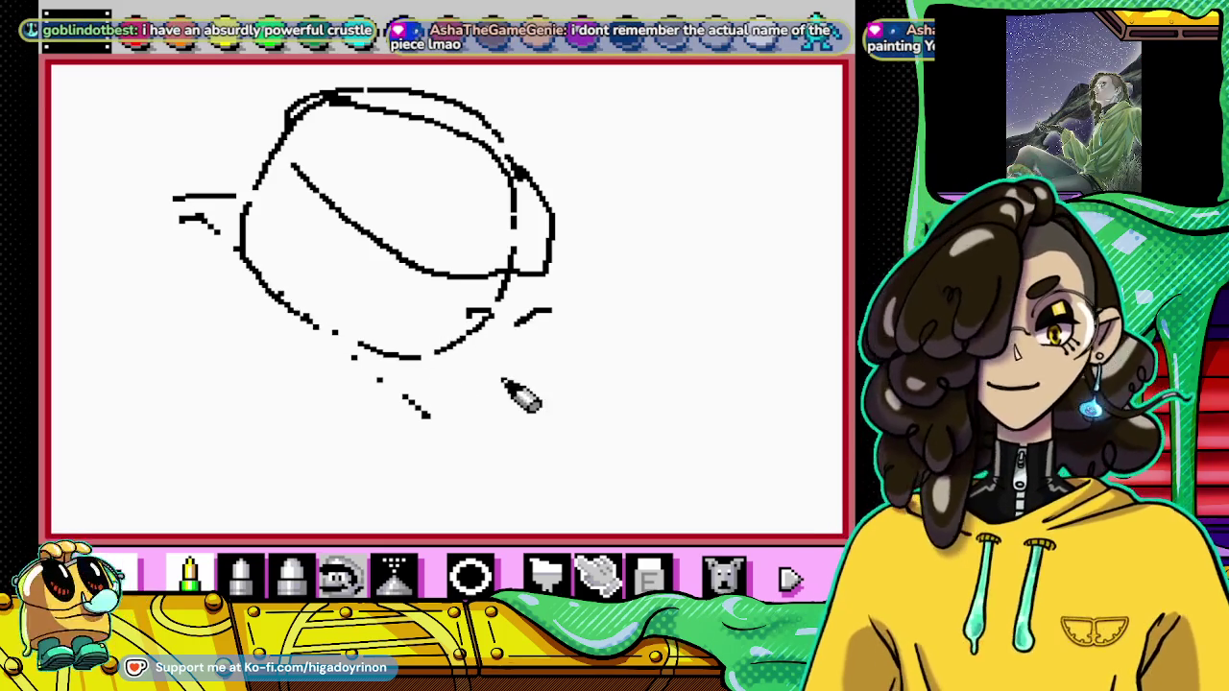
drag(465, 377, 589, 359)
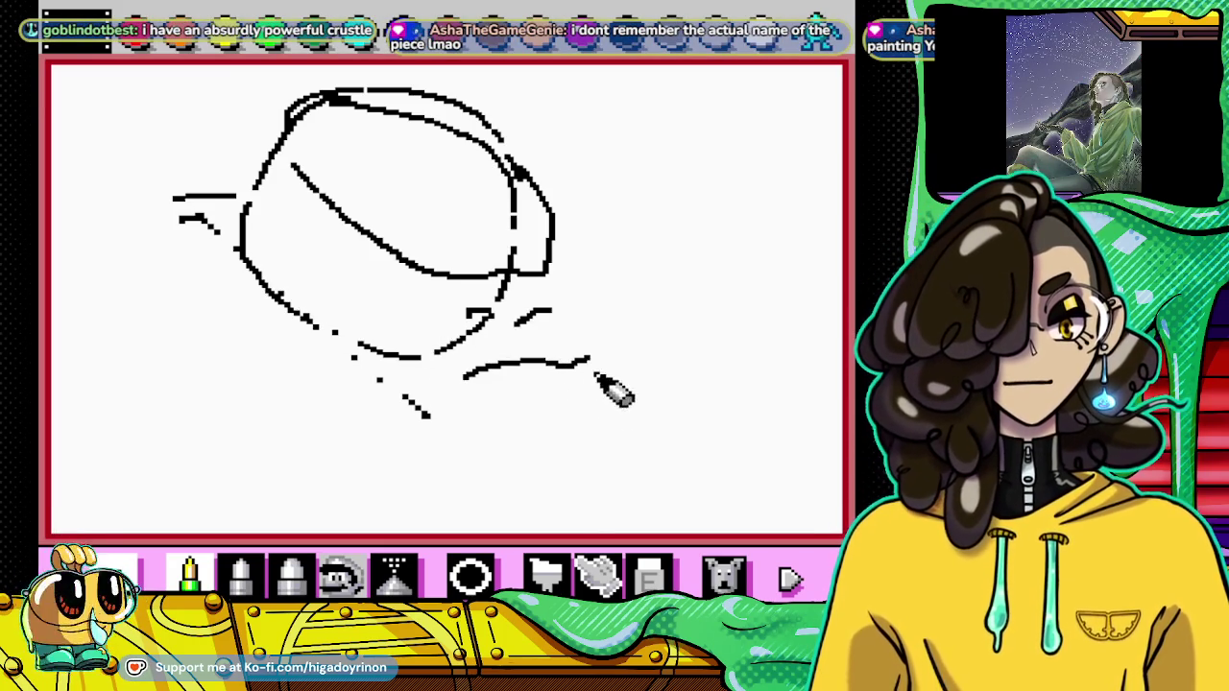
click(723, 581)
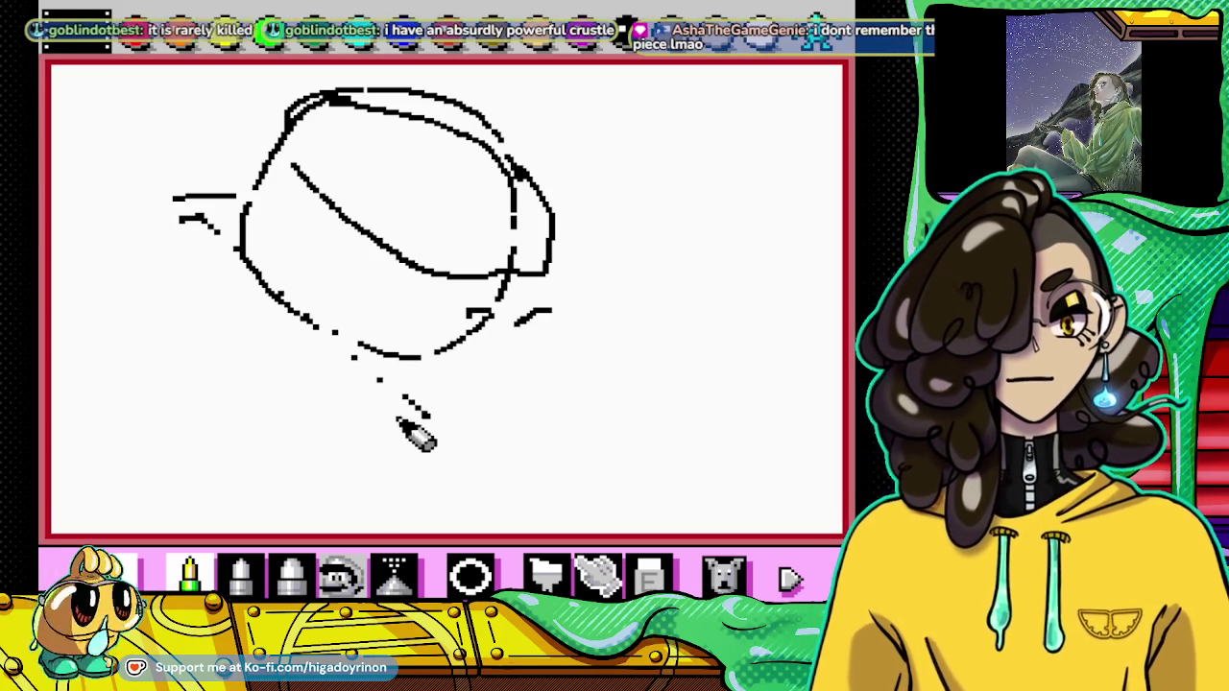
mouse_move(435, 382)
mouse_down()
mouse_move(529, 420)
mouse_move(568, 347)
mouse_move(516, 322)
mouse_up()
drag(470, 407, 567, 411)
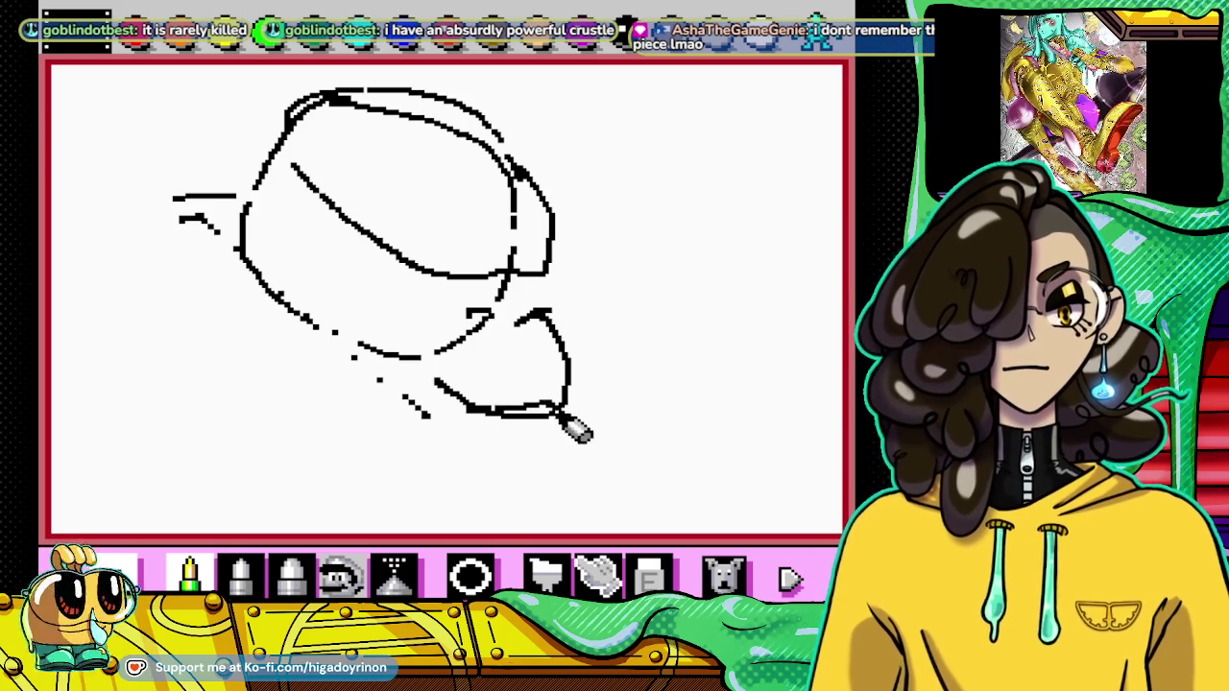
mouse_move(392, 415)
mouse_down()
mouse_move(543, 461)
mouse_move(564, 417)
mouse_up()
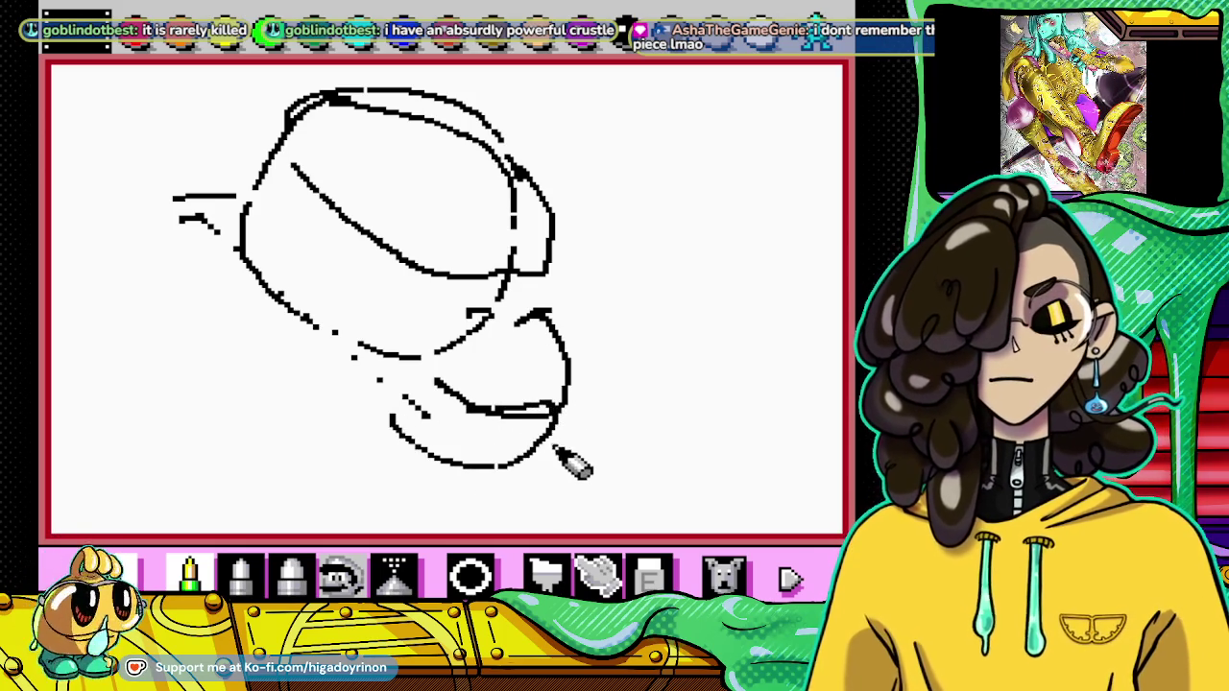
Step: Add seam lines across the cap, a pointed horn on its right, and a second brim line
mouse_move(341, 205)
mouse_down()
mouse_move(425, 125)
mouse_move(442, 183)
mouse_move(401, 236)
mouse_up()
mouse_move(543, 177)
mouse_down()
mouse_move(599, 136)
mouse_move(578, 235)
mouse_move(549, 268)
mouse_move(569, 313)
mouse_up()
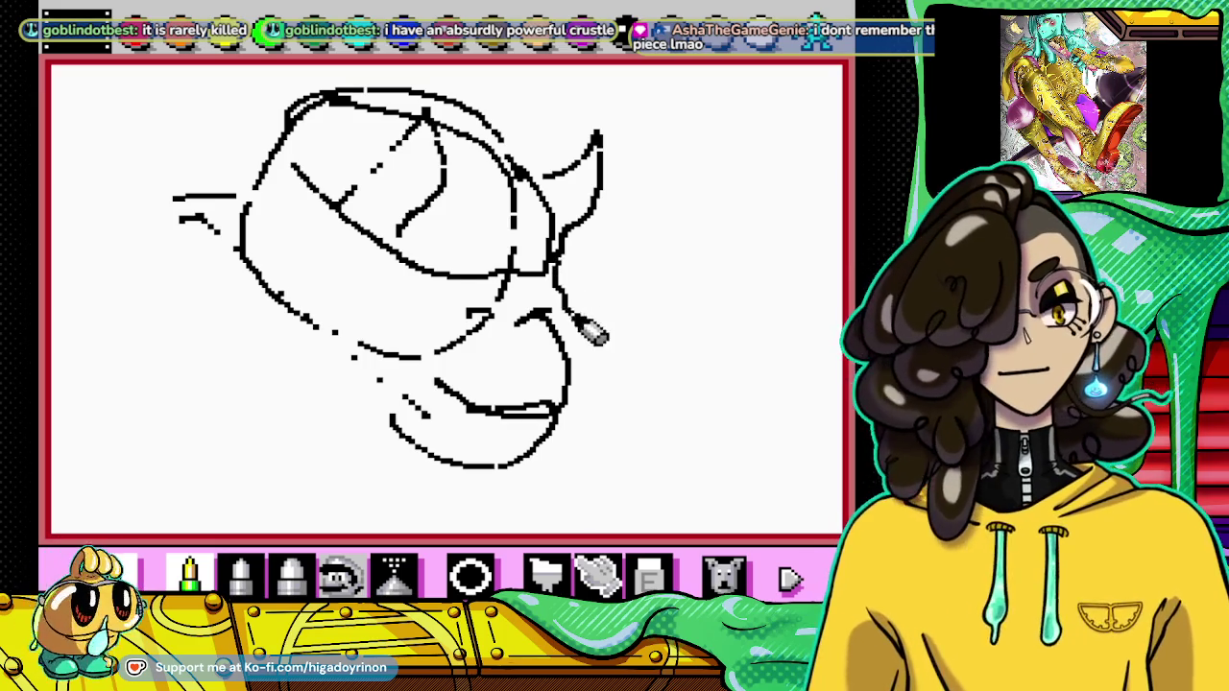
mouse_move(333, 227)
mouse_down()
mouse_move(422, 281)
mouse_move(548, 311)
mouse_move(572, 268)
mouse_up()
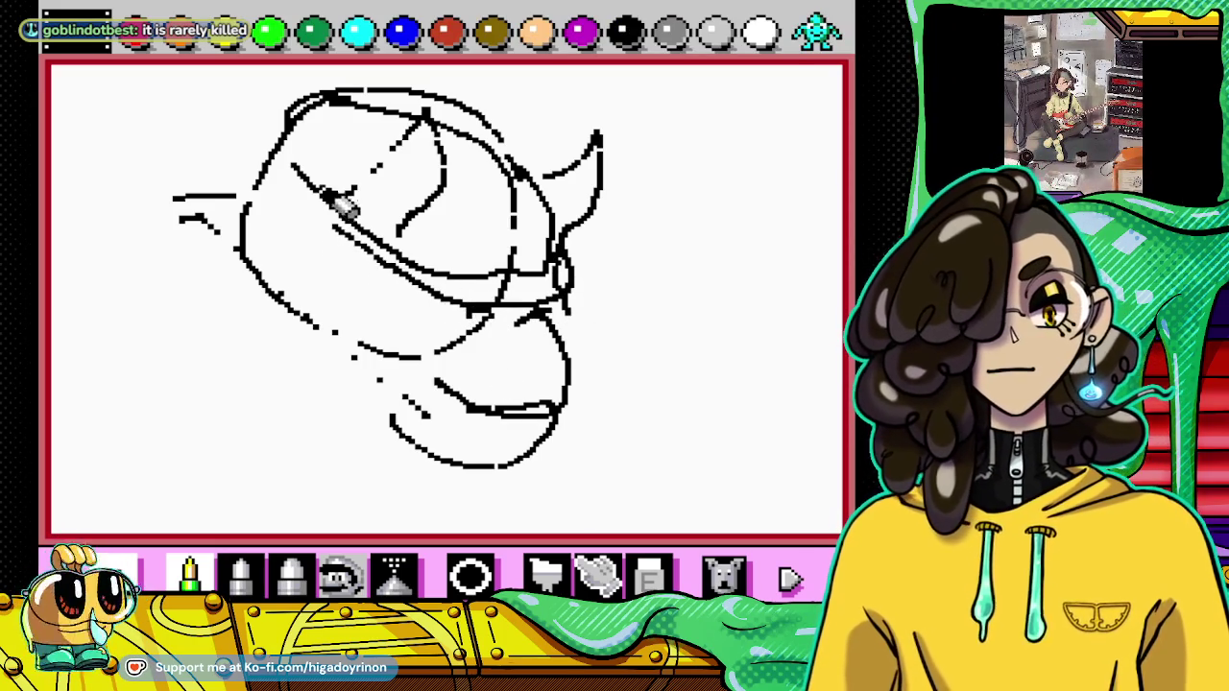
drag(331, 181, 336, 106)
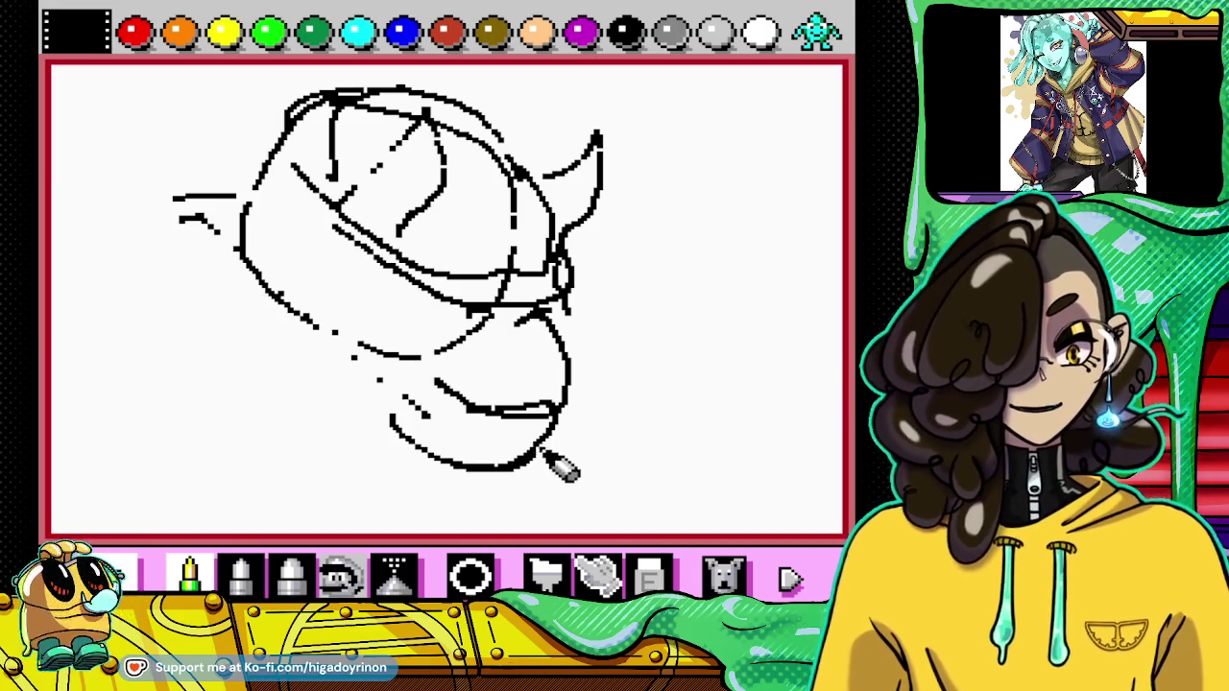
Step: Select the eraser to touch up the creature sketch
click(649, 576)
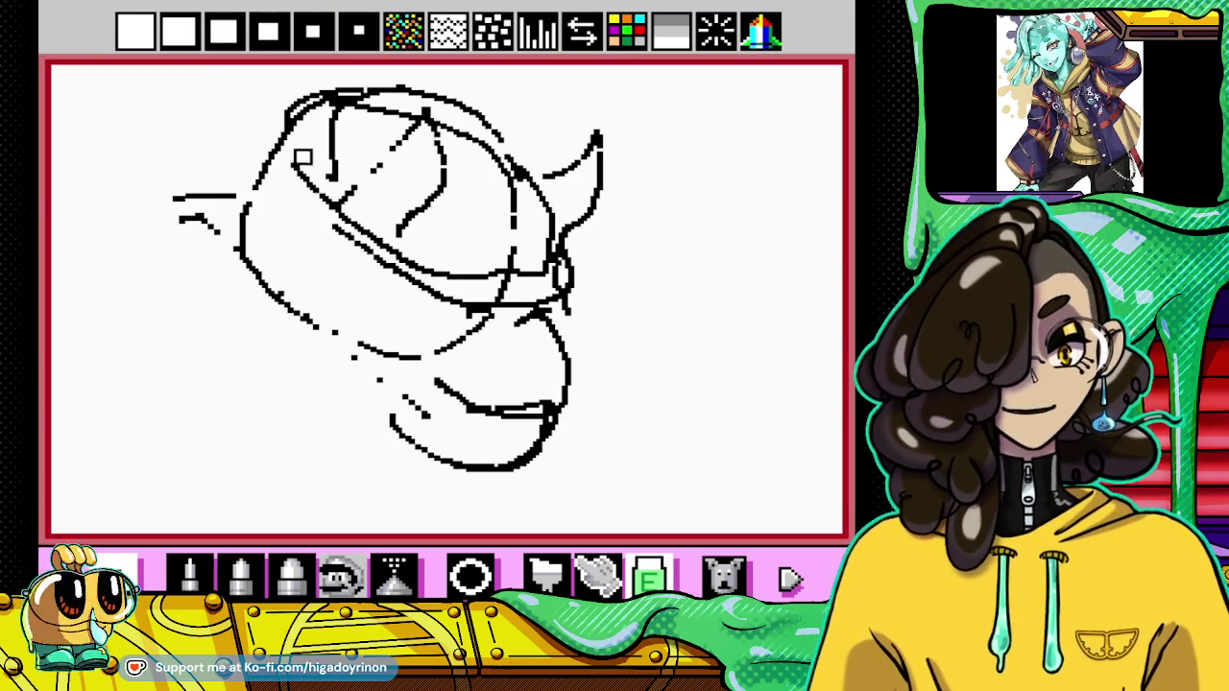
Step: Erase the old lower snout curves and redraw a rounder muzzle with an eye mark
drag(404, 447, 357, 388)
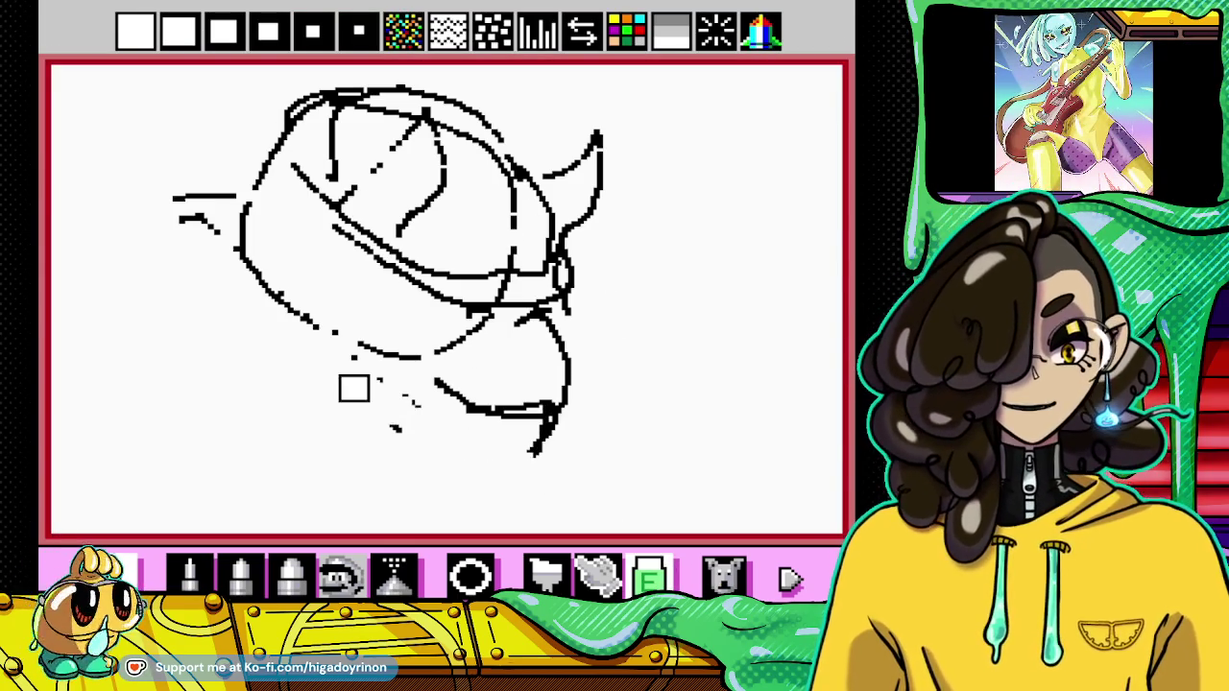
mouse_move(584, 452)
mouse_down()
mouse_move(521, 412)
mouse_move(497, 340)
mouse_move(433, 349)
mouse_move(287, 293)
mouse_move(384, 395)
mouse_move(491, 451)
mouse_move(425, 406)
mouse_move(462, 411)
mouse_up()
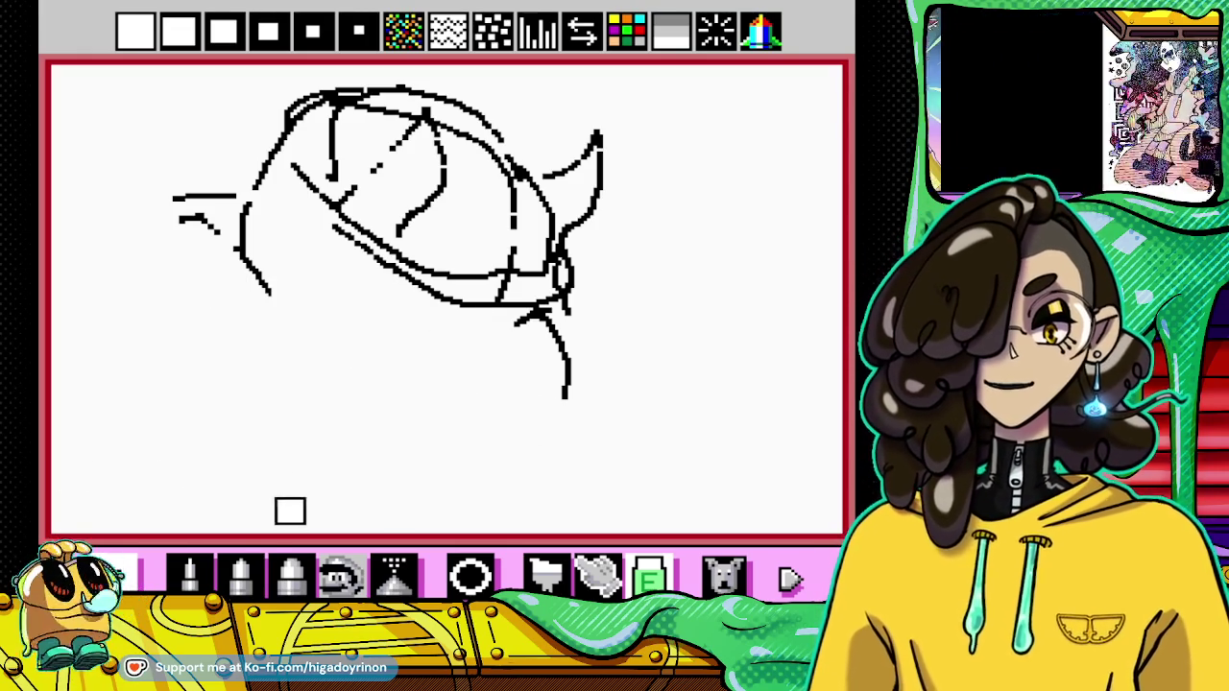
click(189, 574)
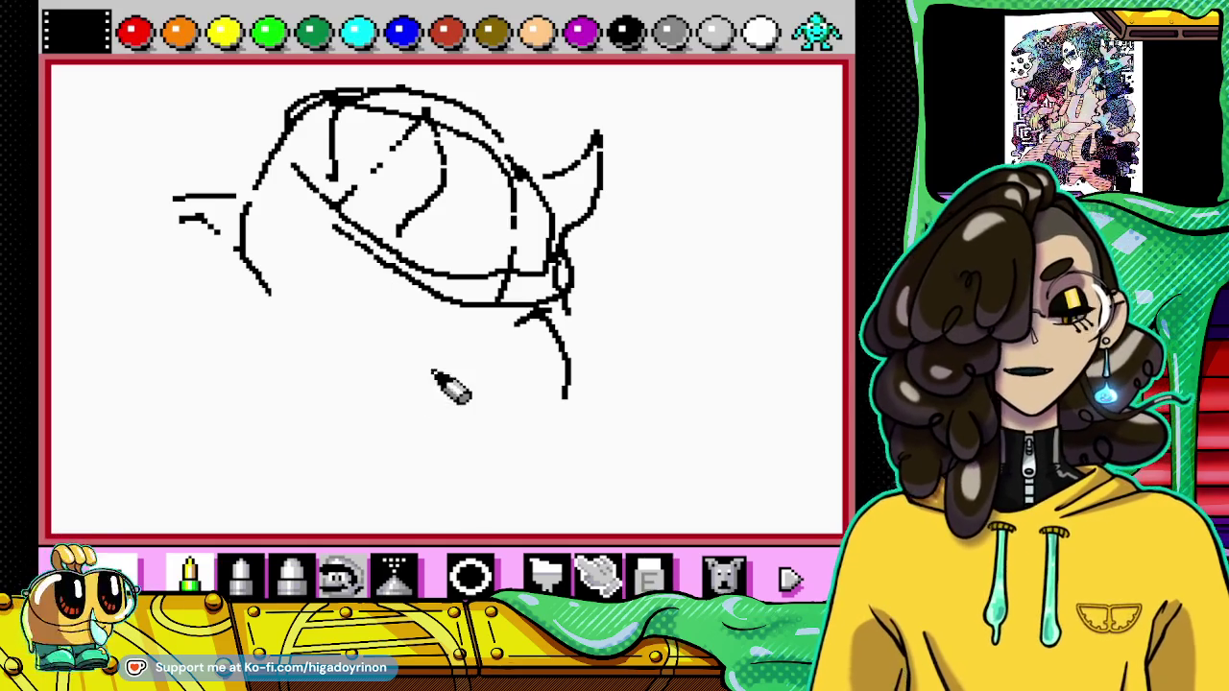
mouse_move(447, 323)
mouse_down()
mouse_move(490, 331)
mouse_move(548, 314)
mouse_up()
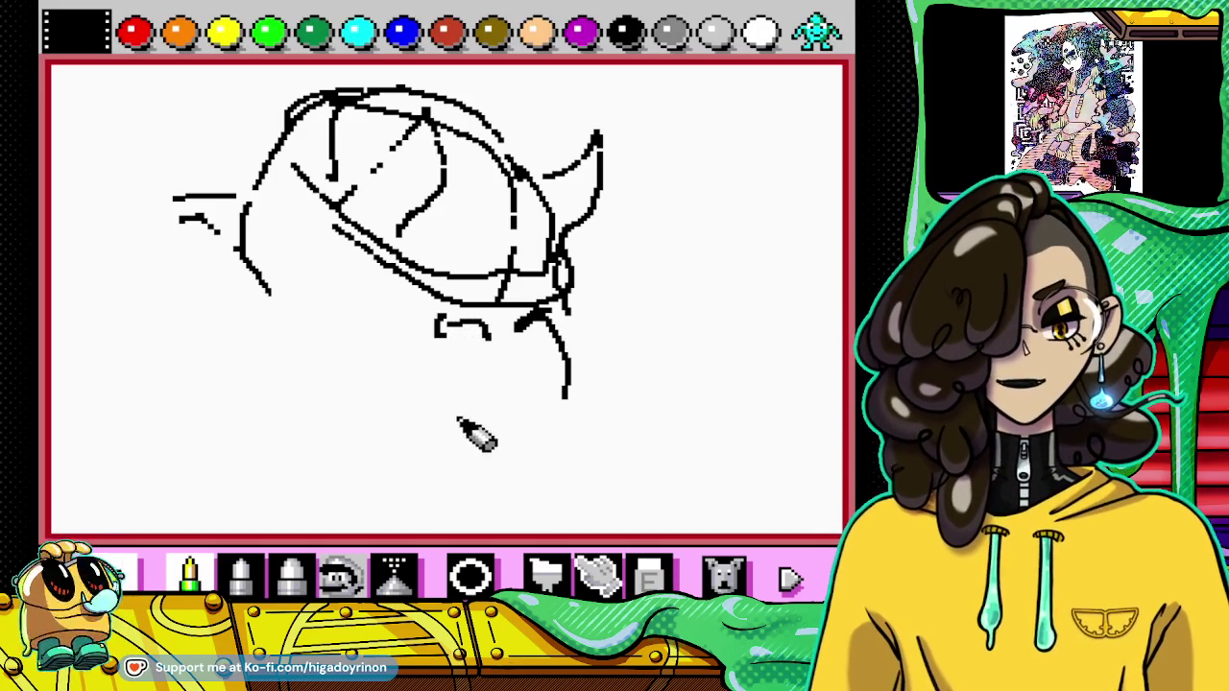
drag(311, 348, 572, 389)
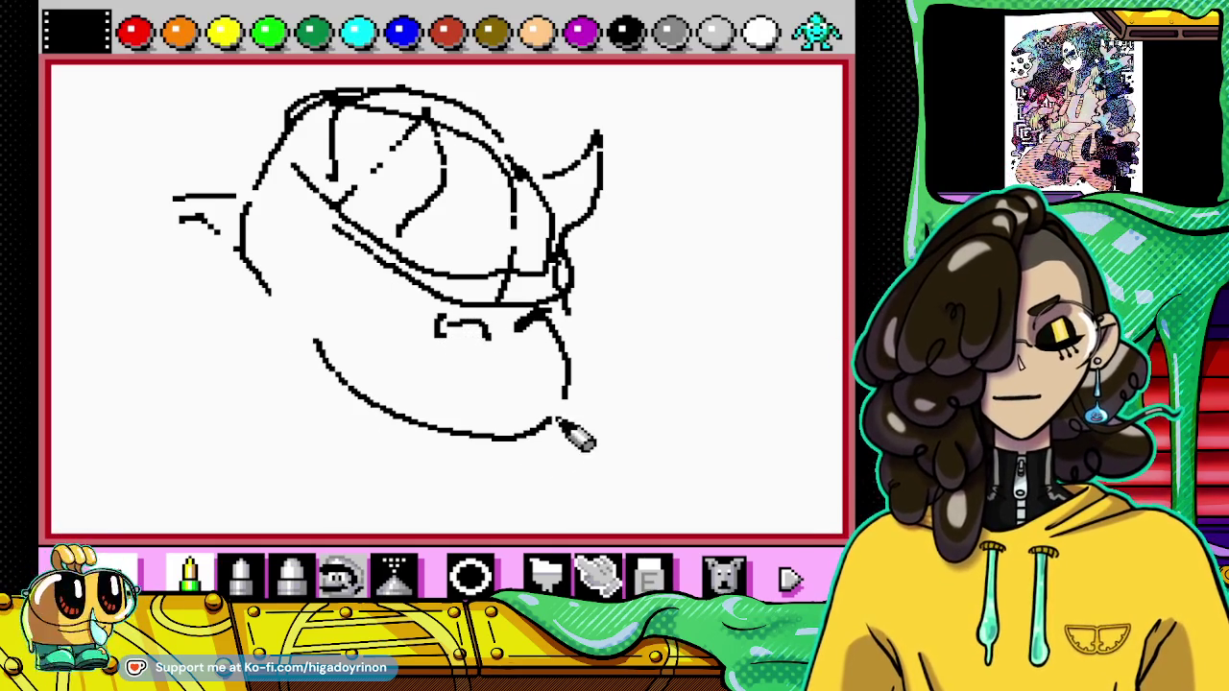
drag(452, 437, 567, 423)
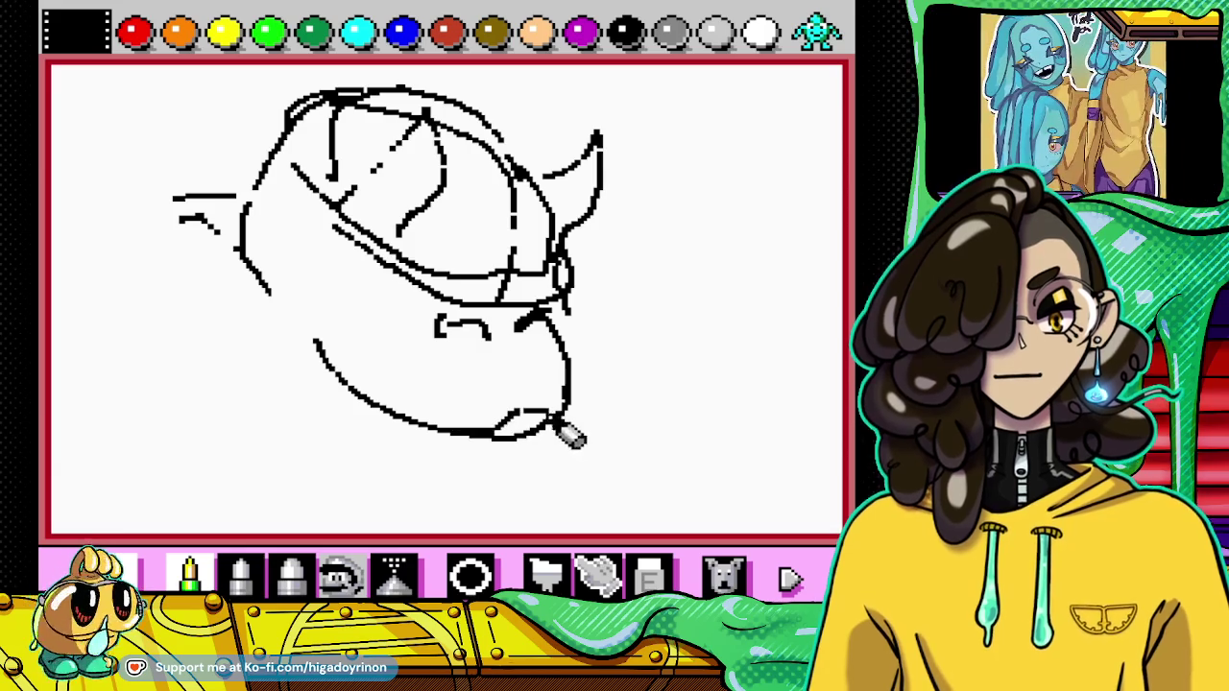
Step: Close the muzzle, add teeth, a shape jutting right of the mouth, and dotted marks
click(650, 576)
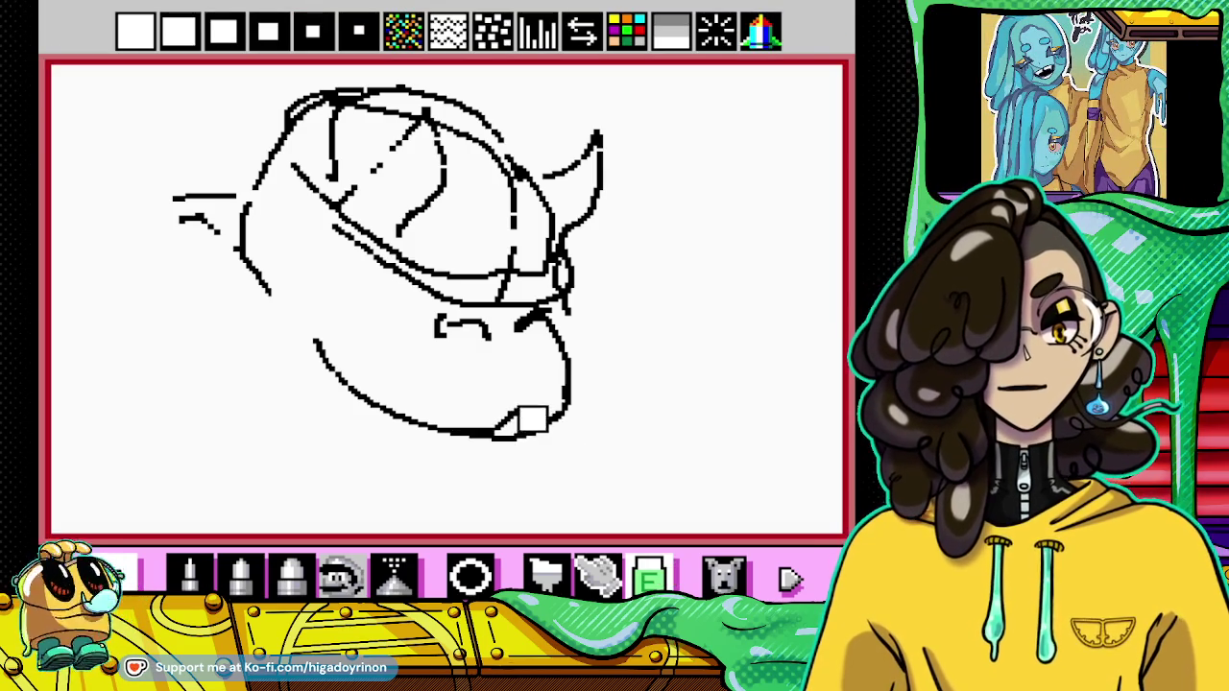
click(211, 576)
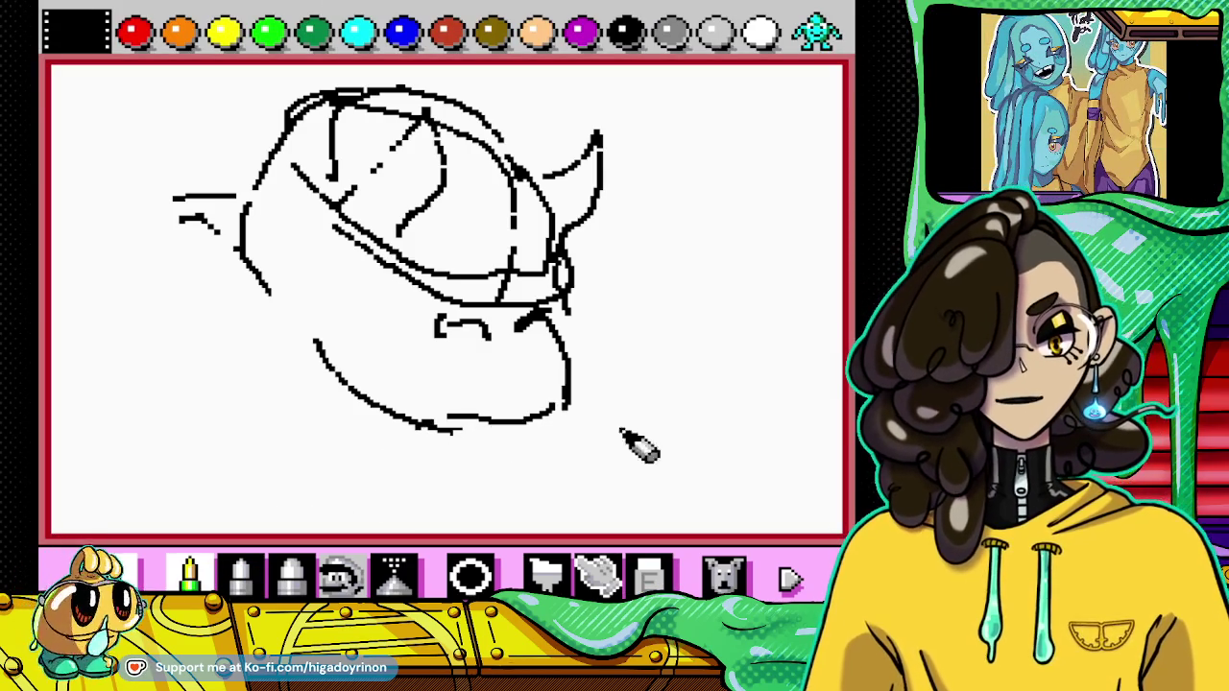
mouse_move(565, 422)
mouse_down()
mouse_move(455, 433)
mouse_move(499, 446)
mouse_move(547, 427)
mouse_move(555, 459)
mouse_up()
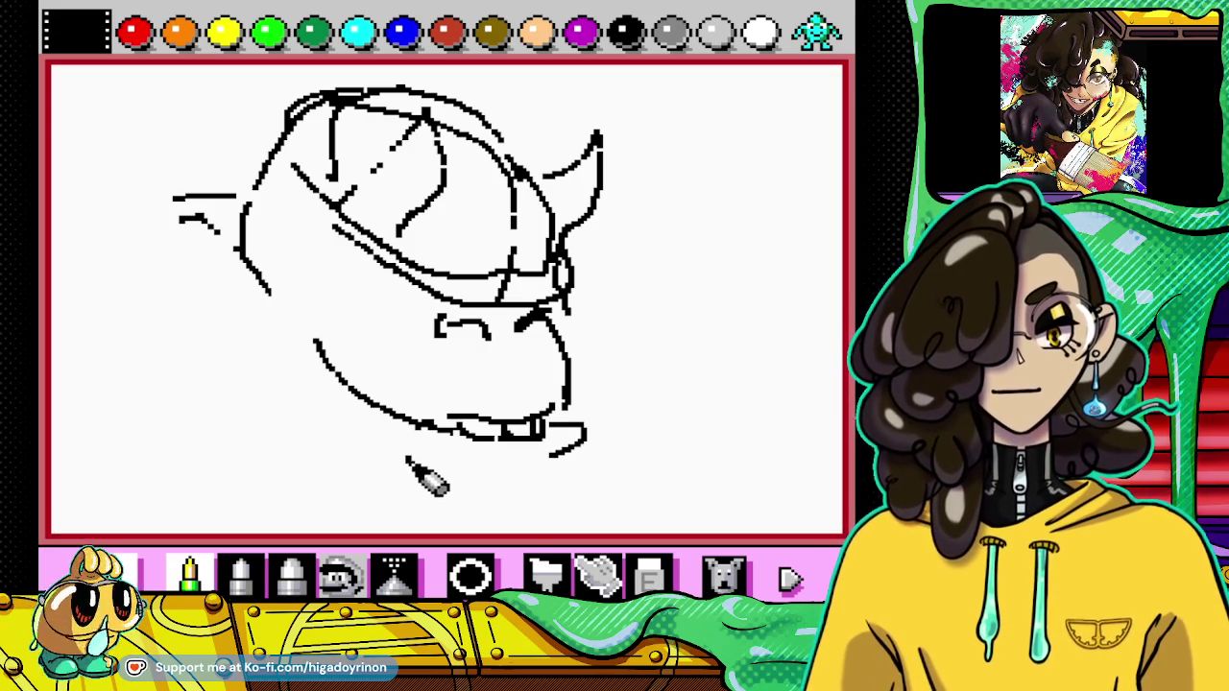
drag(509, 500, 543, 468)
mouse_move(579, 411)
mouse_down()
mouse_move(628, 422)
mouse_move(571, 432)
mouse_move(651, 423)
mouse_move(639, 395)
mouse_up()
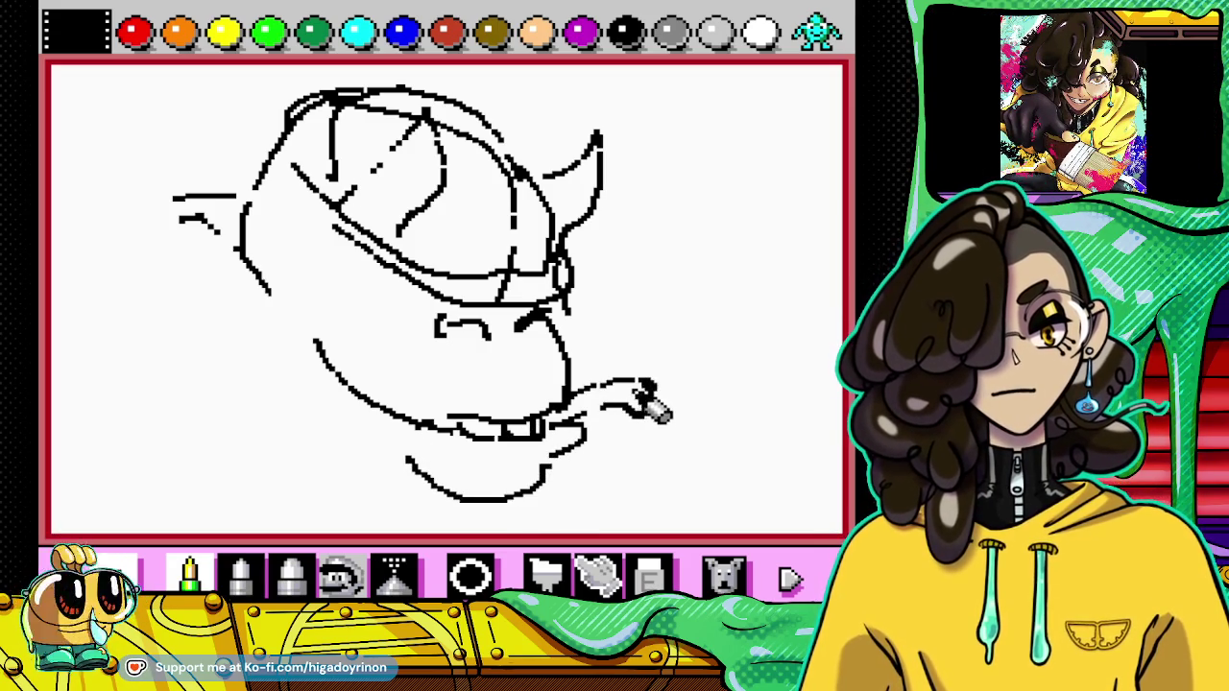
mouse_move(645, 263)
mouse_down()
mouse_move(732, 255)
mouse_move(661, 306)
mouse_move(679, 328)
mouse_up()
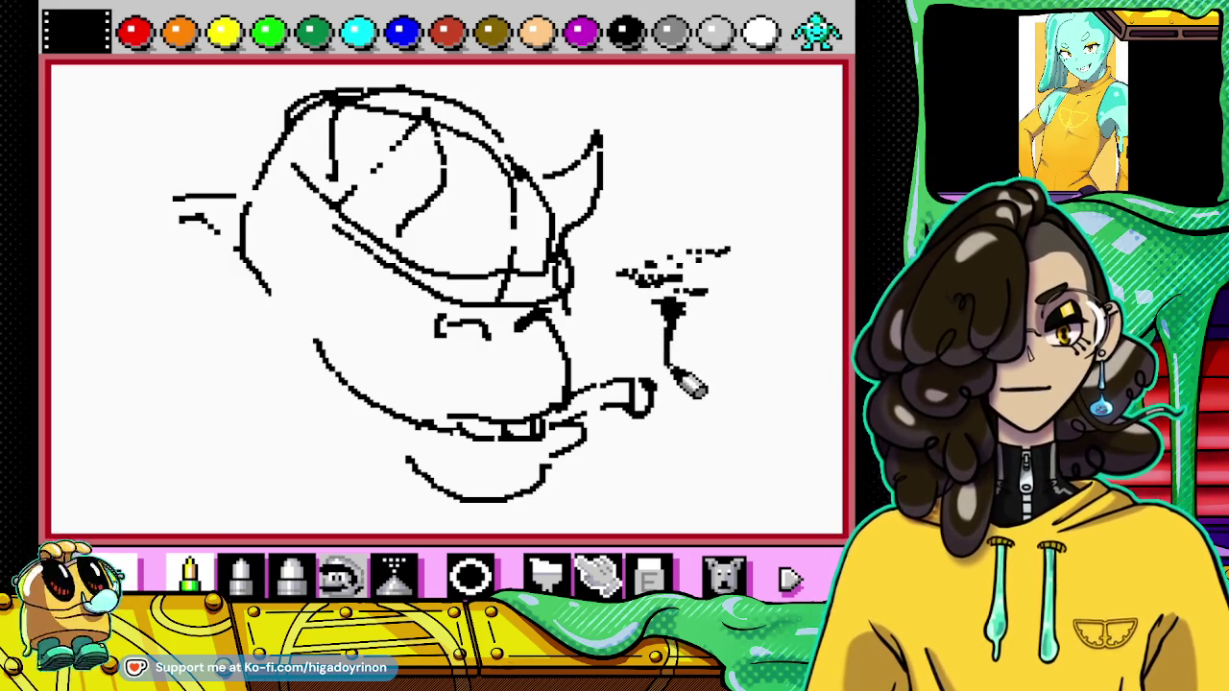
drag(85, 300, 172, 286)
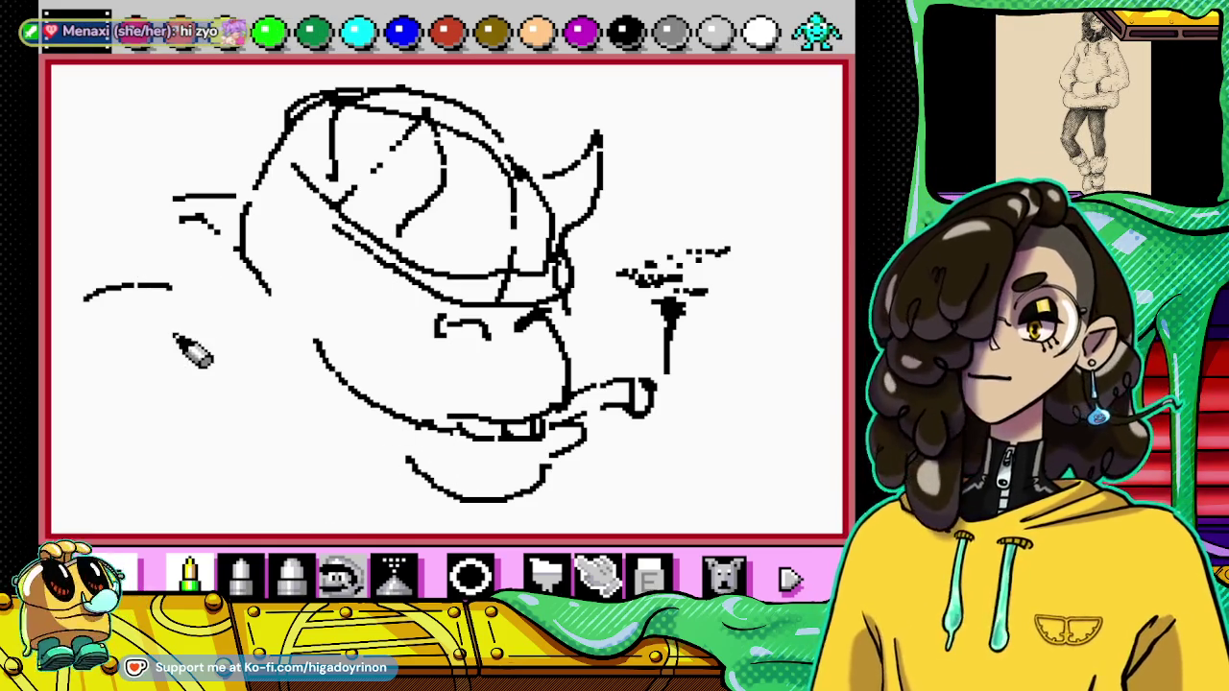
Step: Draw the left line and cape edges, undoing a stray stroke across the lower body
drag(115, 294, 53, 305)
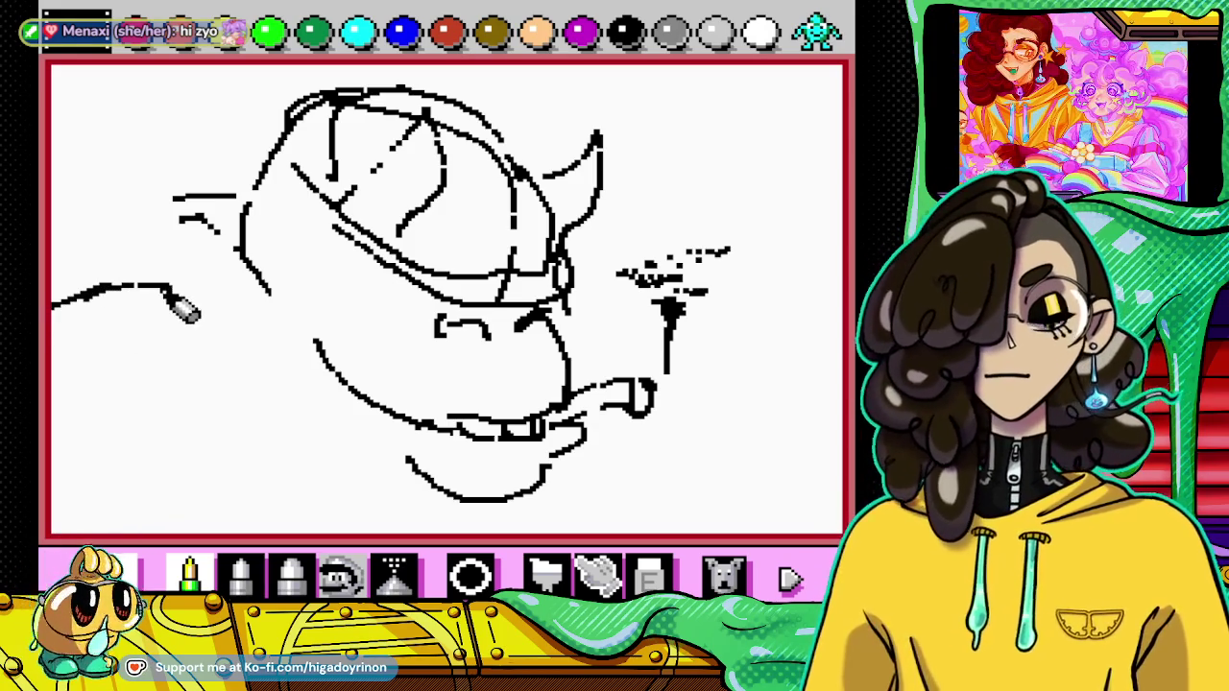
drag(195, 305, 298, 461)
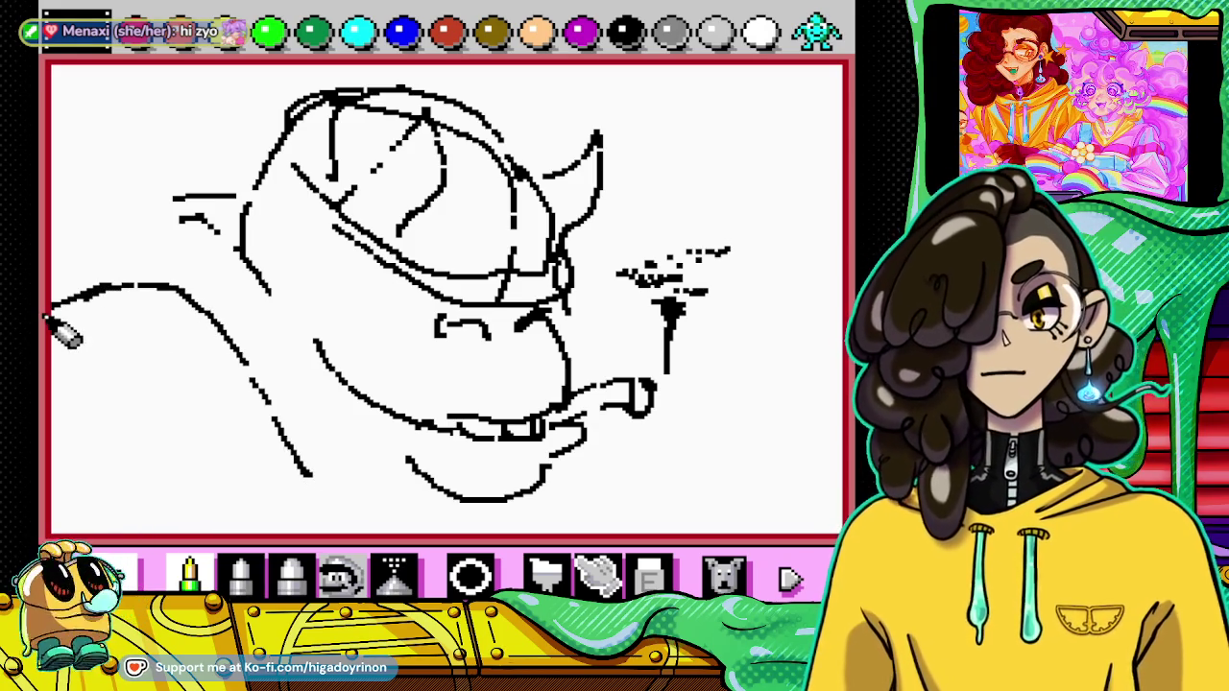
drag(55, 328, 150, 420)
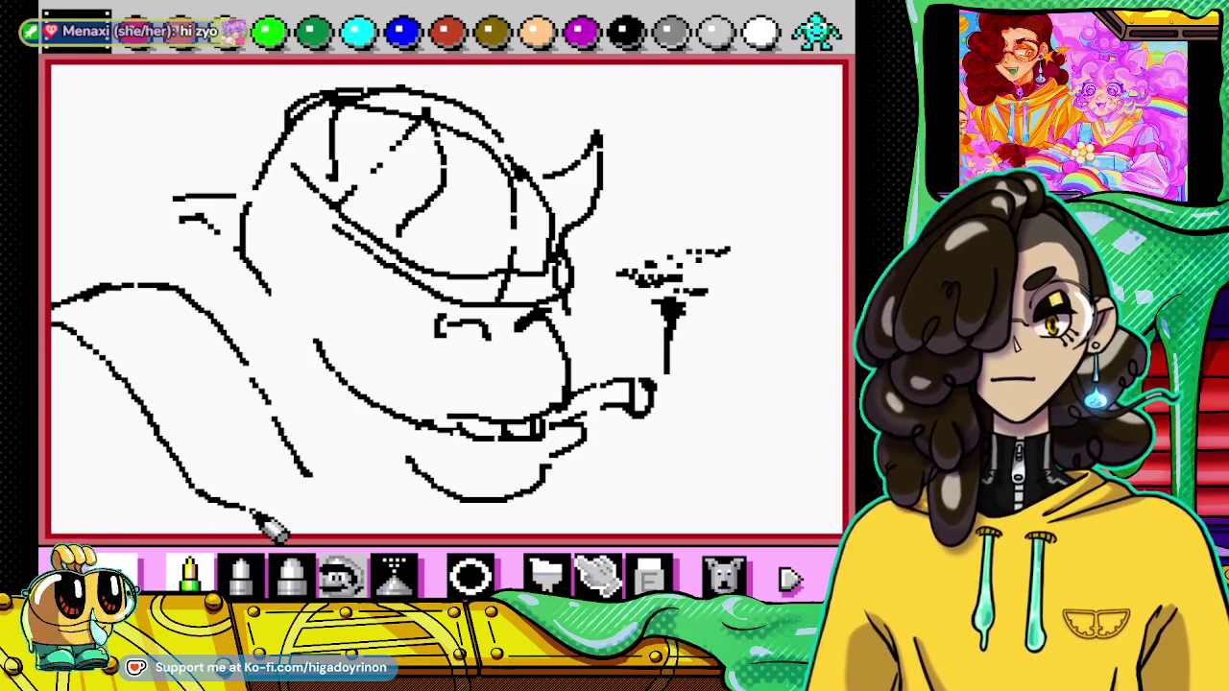
drag(234, 493, 284, 432)
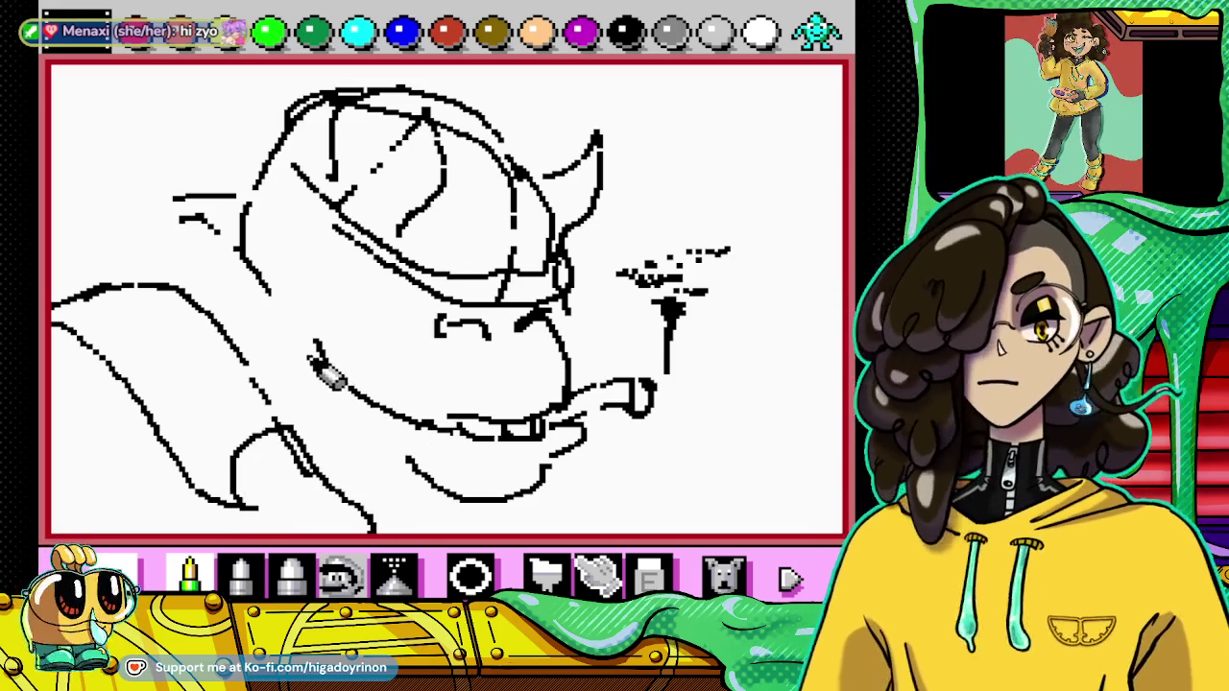
drag(405, 452, 469, 526)
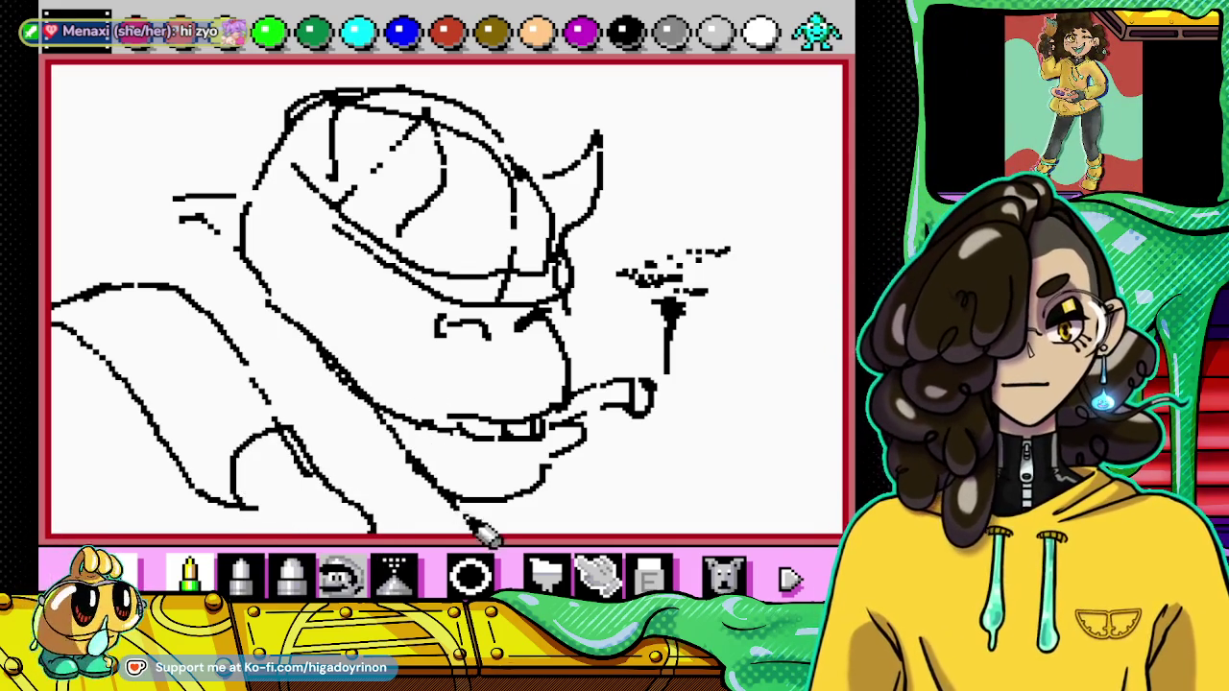
click(723, 576)
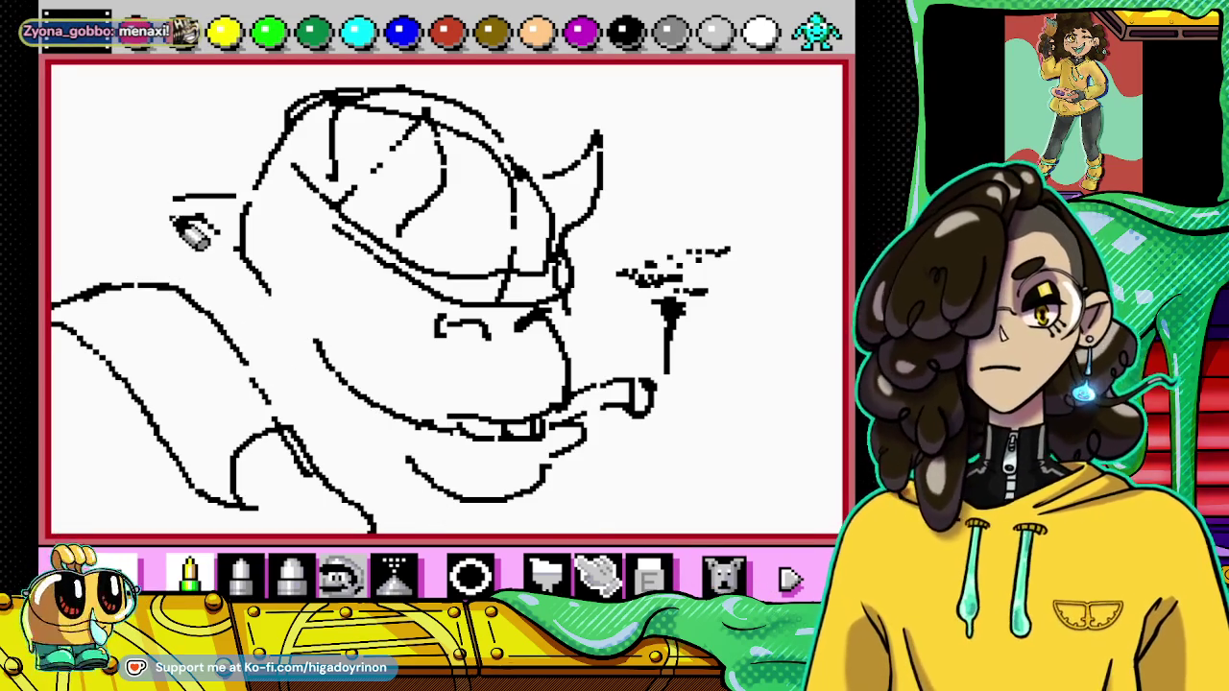
Step: Sketch the collar lines behind the head and beside the face, plus a line below the mouth
drag(141, 205, 170, 266)
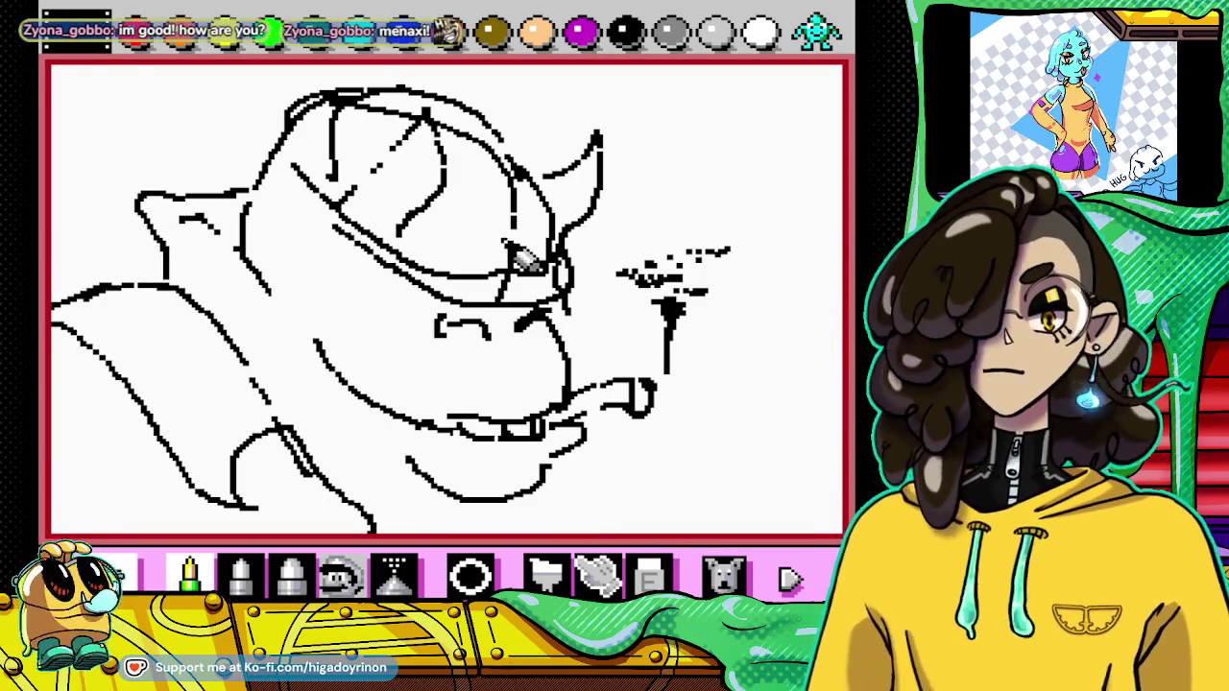
mouse_move(574, 275)
mouse_down()
mouse_move(725, 355)
mouse_move(641, 472)
mouse_up()
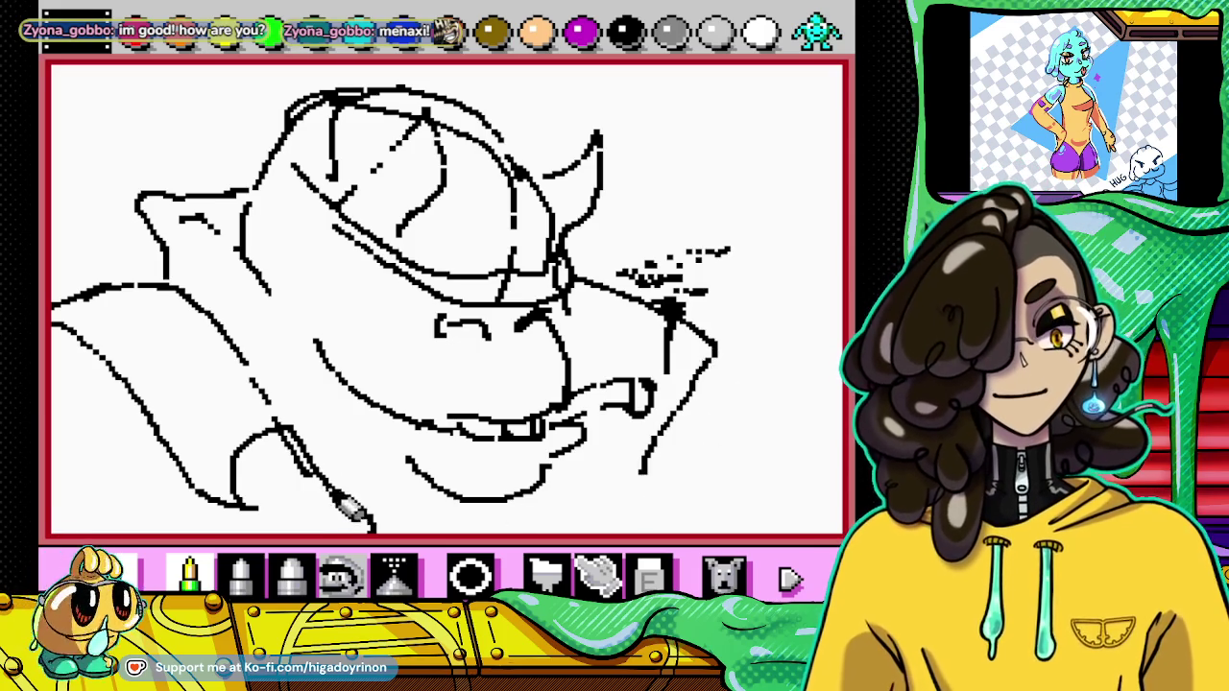
mouse_move(310, 334)
mouse_down()
mouse_move(357, 384)
mouse_move(409, 506)
mouse_up()
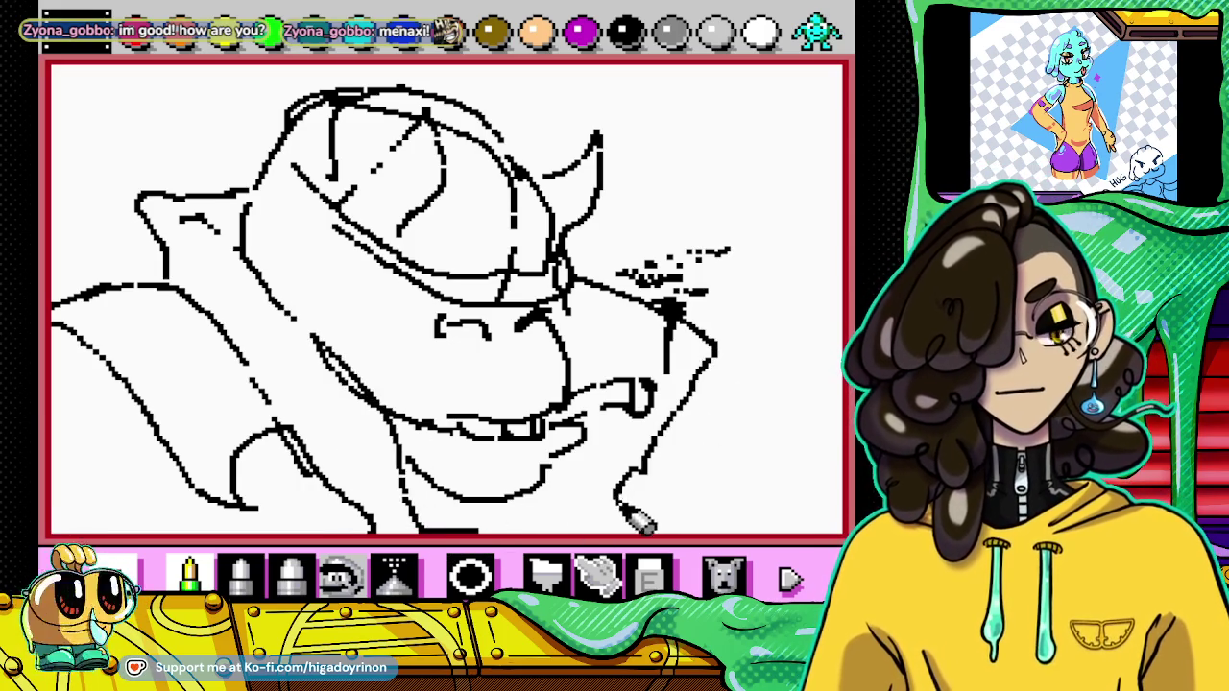
drag(588, 447, 585, 496)
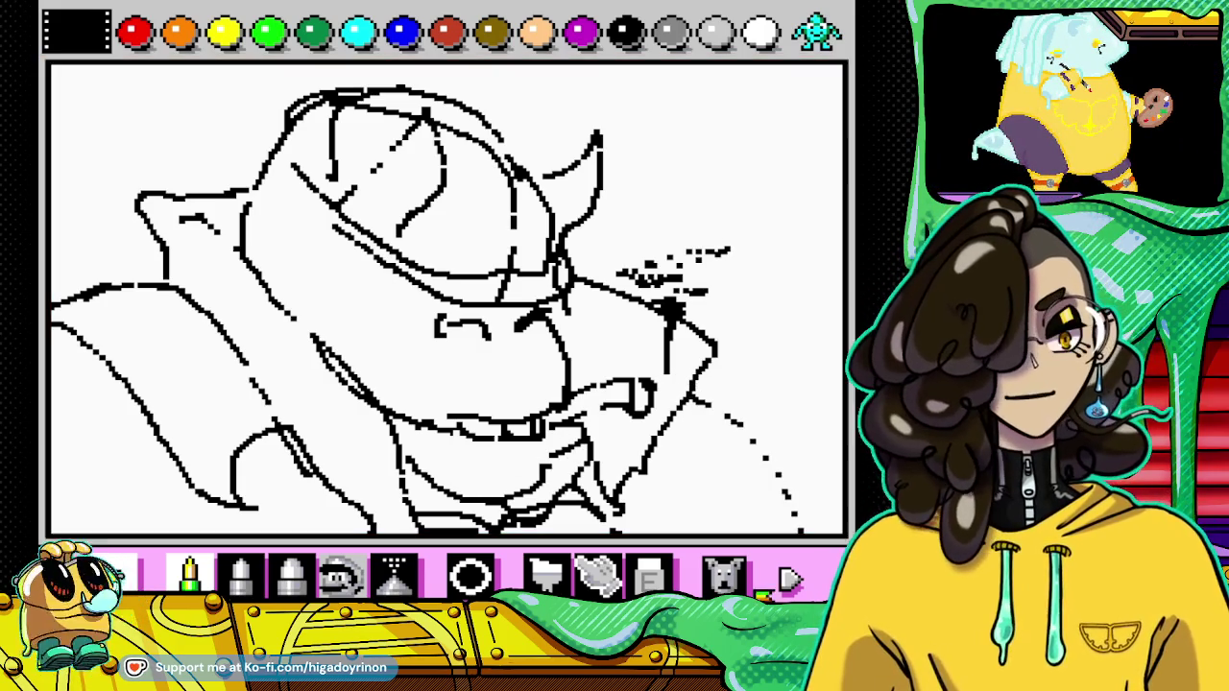
click(725, 576)
Step: Draw the lower-right body curve, undoing and redrawing it once
drag(693, 425, 786, 535)
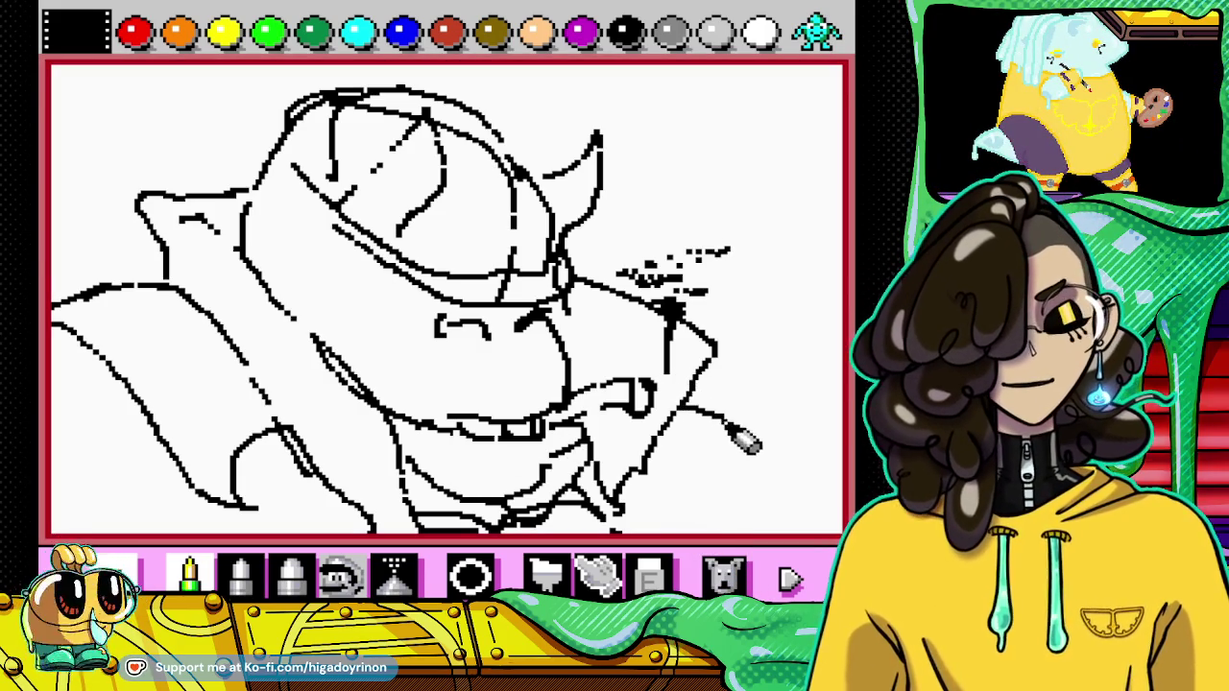
click(725, 576)
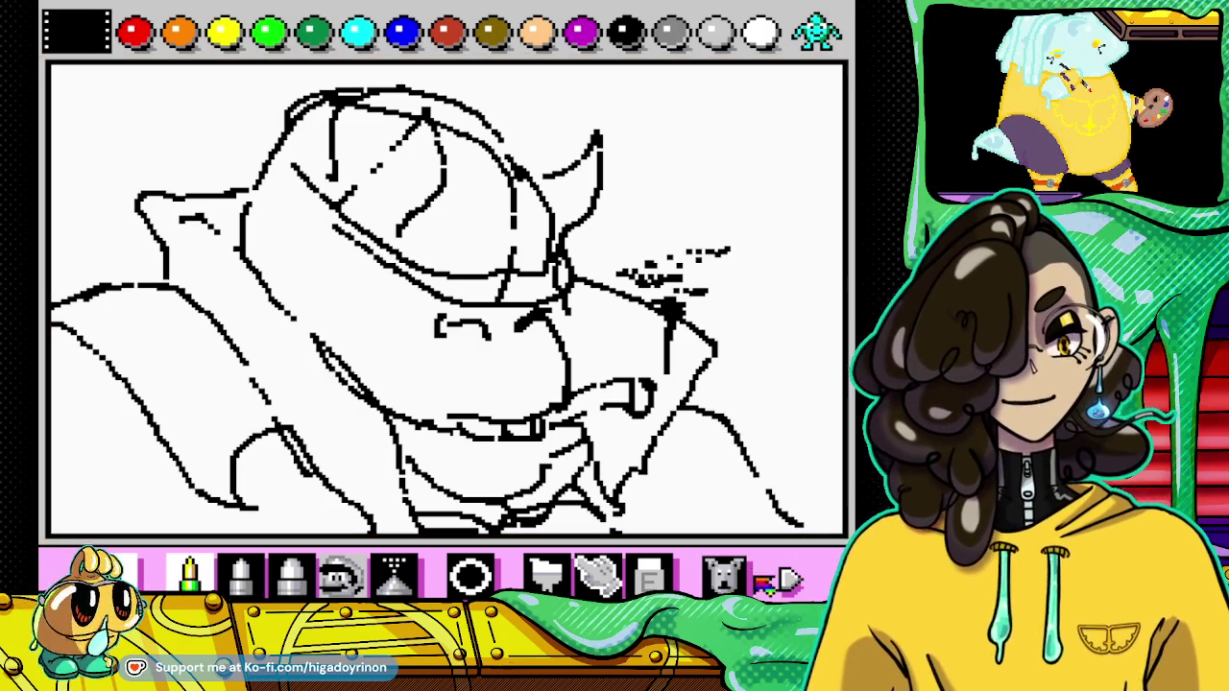
mouse_move(682, 414)
mouse_down()
mouse_move(691, 475)
mouse_move(729, 532)
mouse_up()
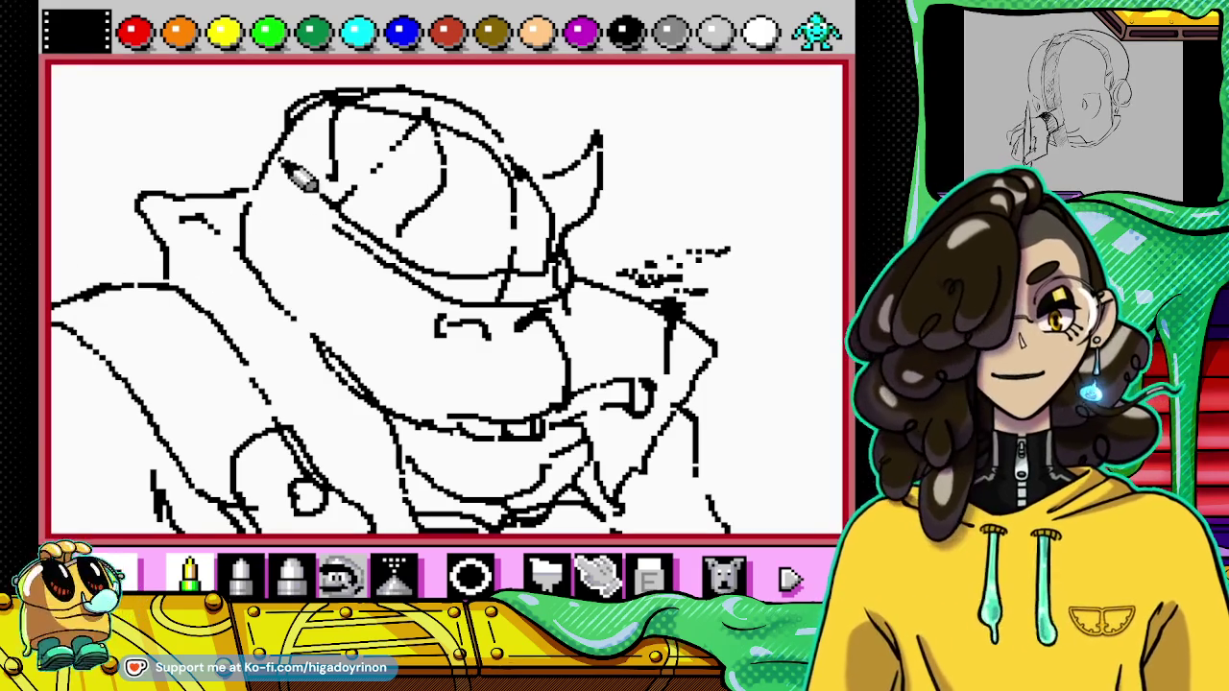
Step: Sketch the ear beside the cap with a swirl inside it
drag(274, 235, 331, 252)
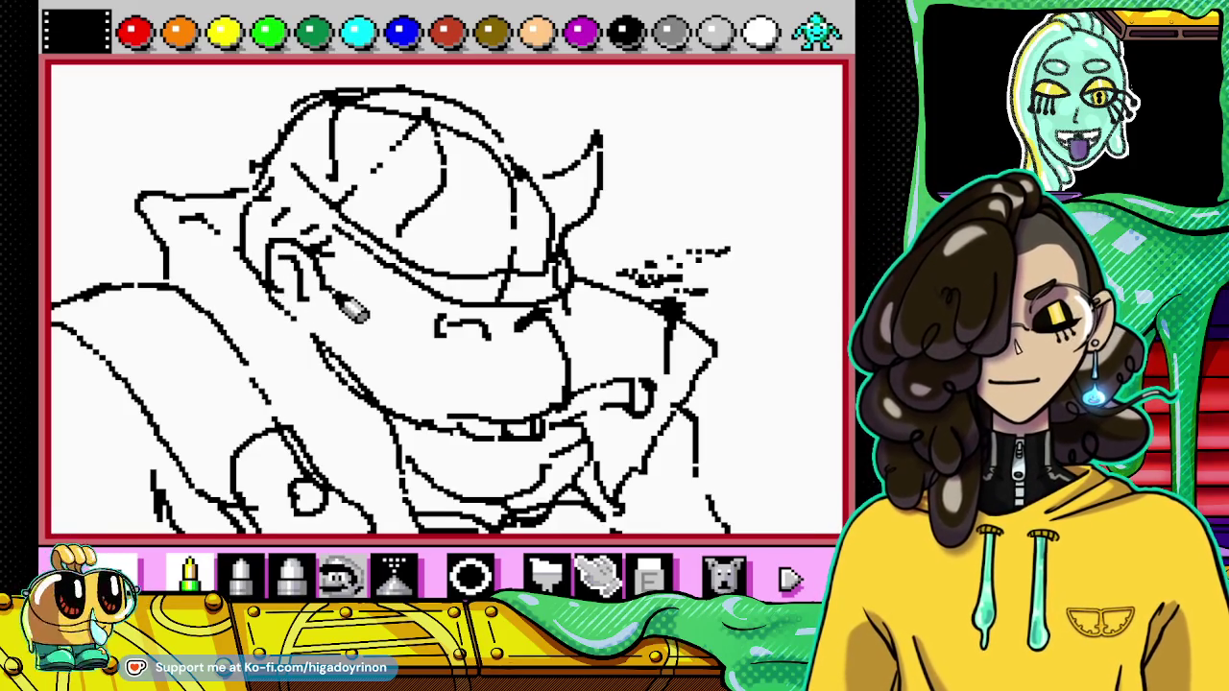
drag(306, 258, 292, 290)
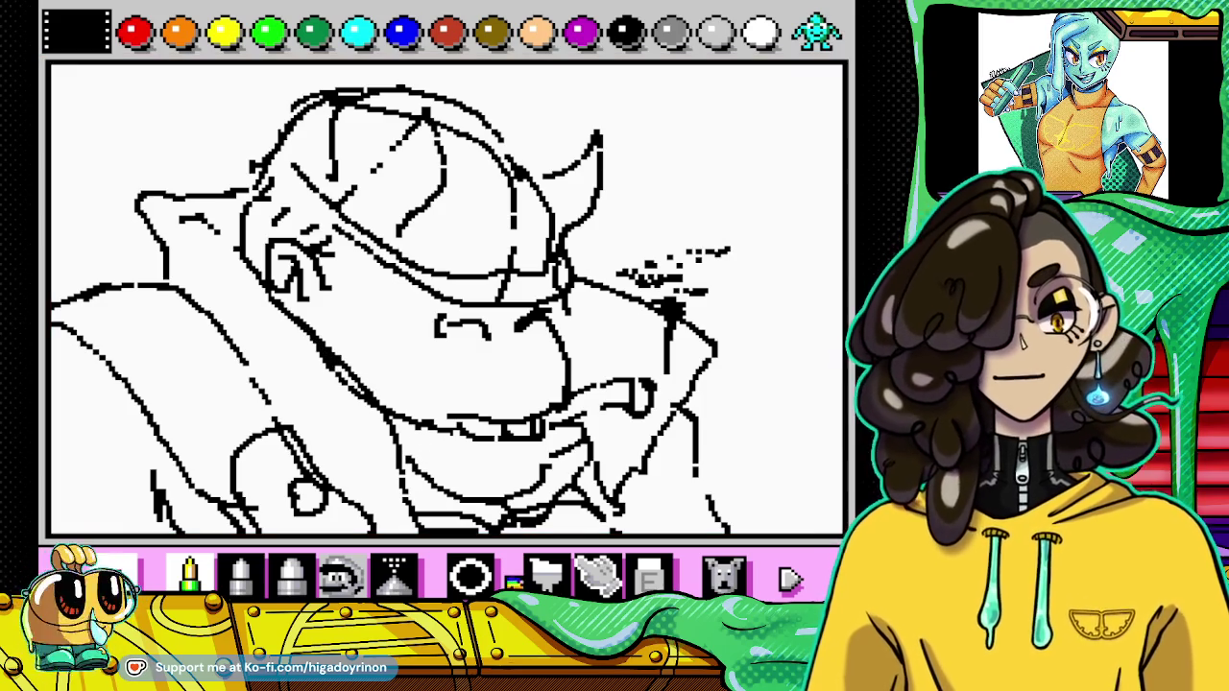
click(648, 577)
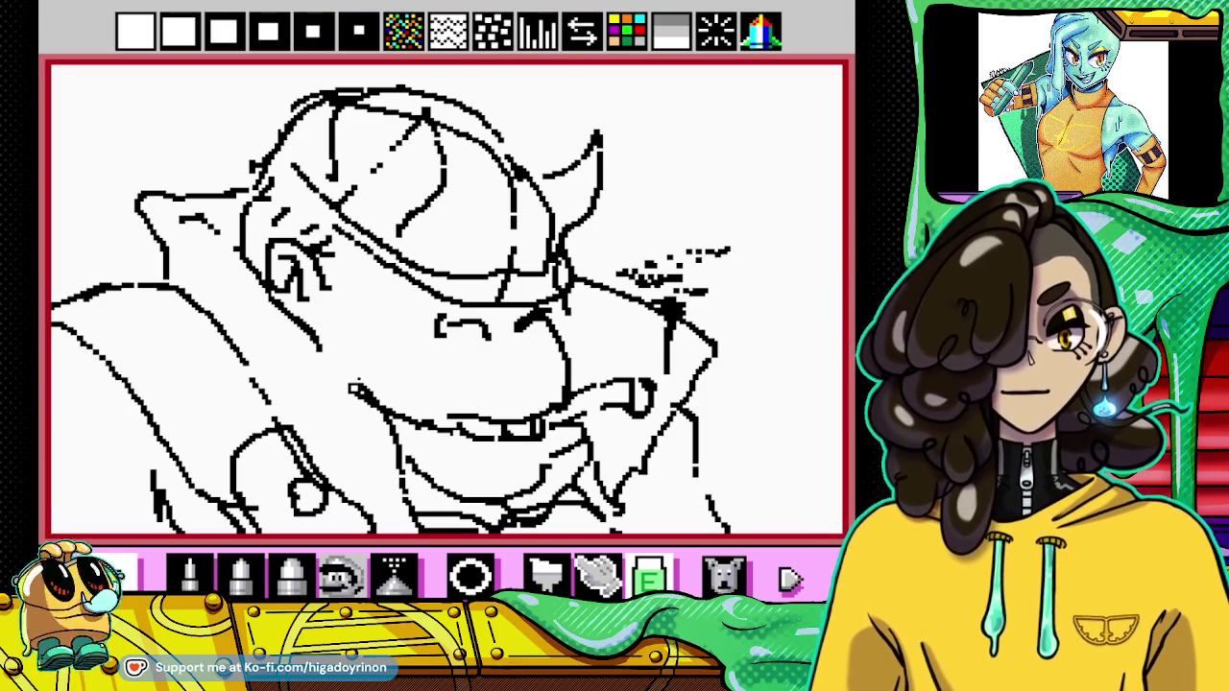
Step: Erase a stray stroke and extend the chin line down below the mouth
drag(369, 402, 384, 411)
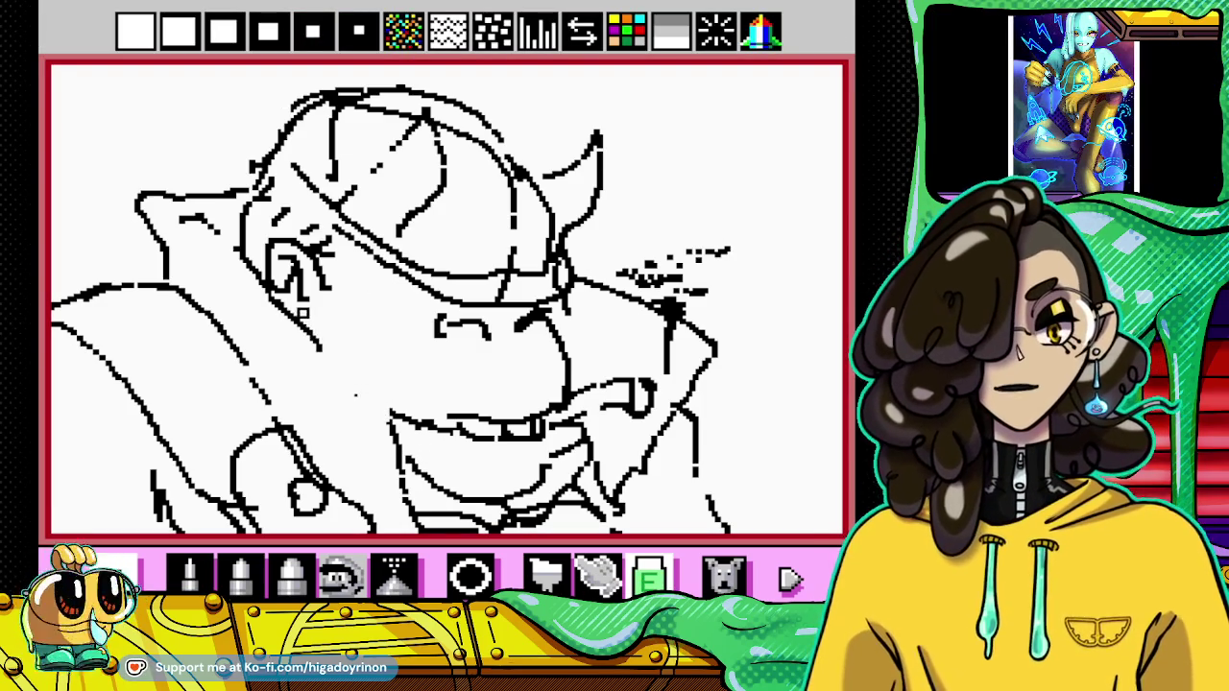
click(189, 574)
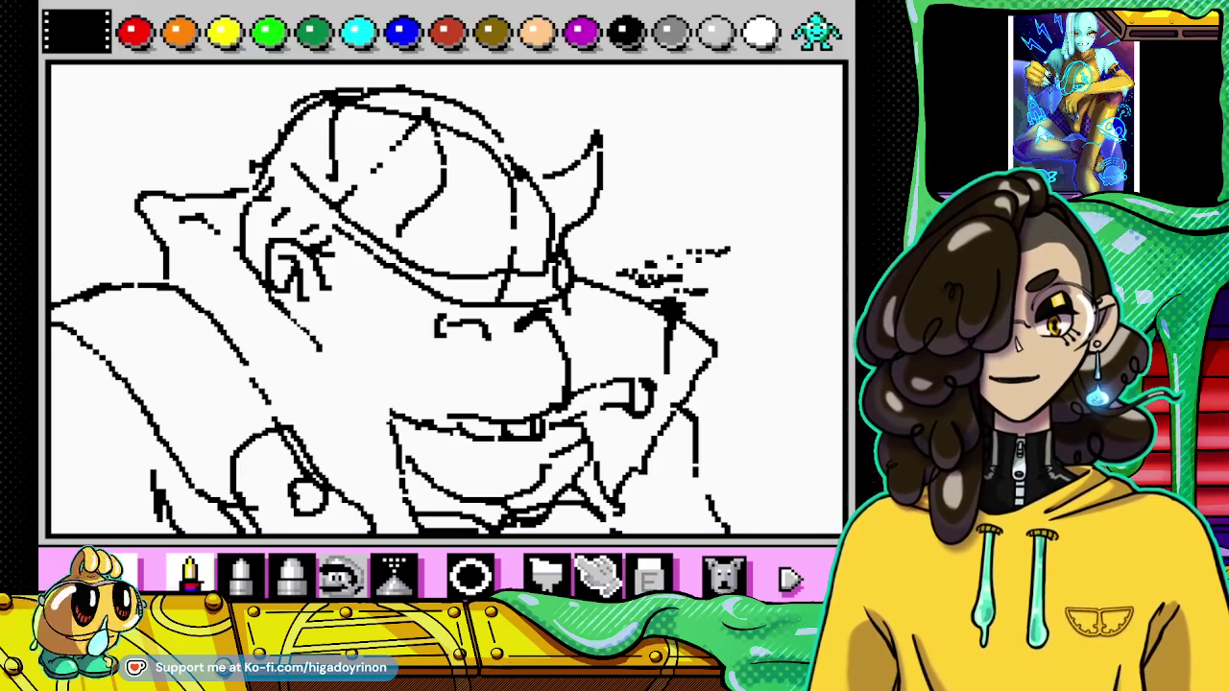
drag(336, 358, 398, 421)
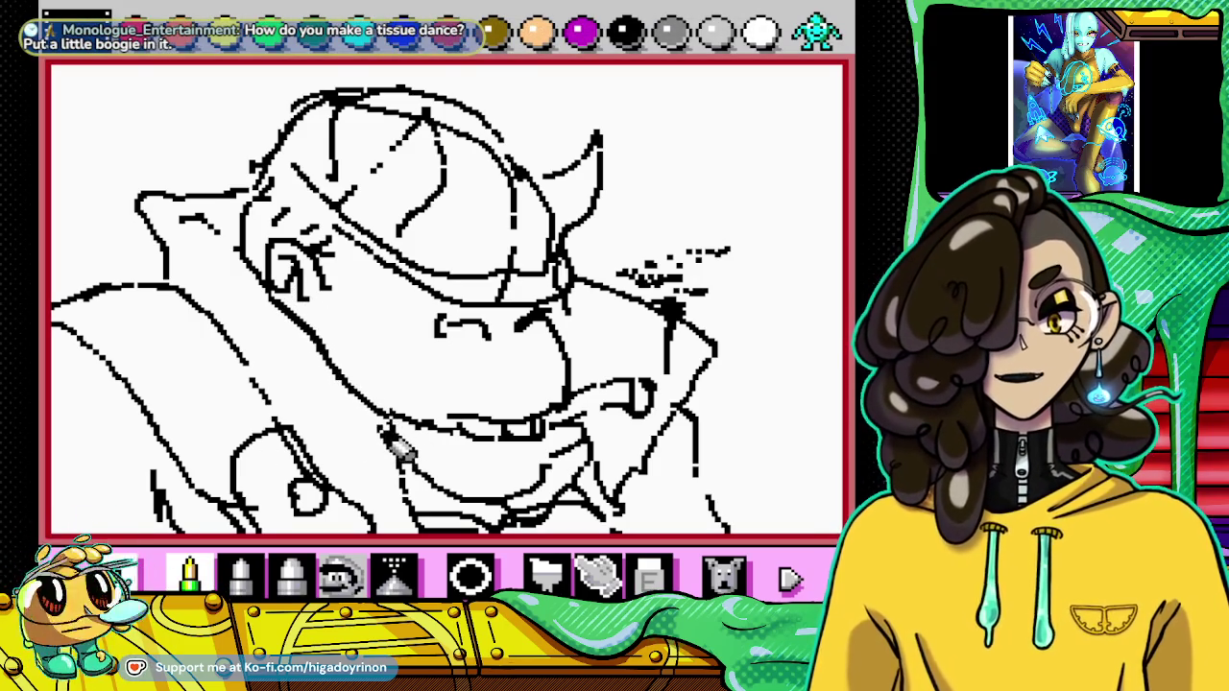
drag(401, 478, 411, 517)
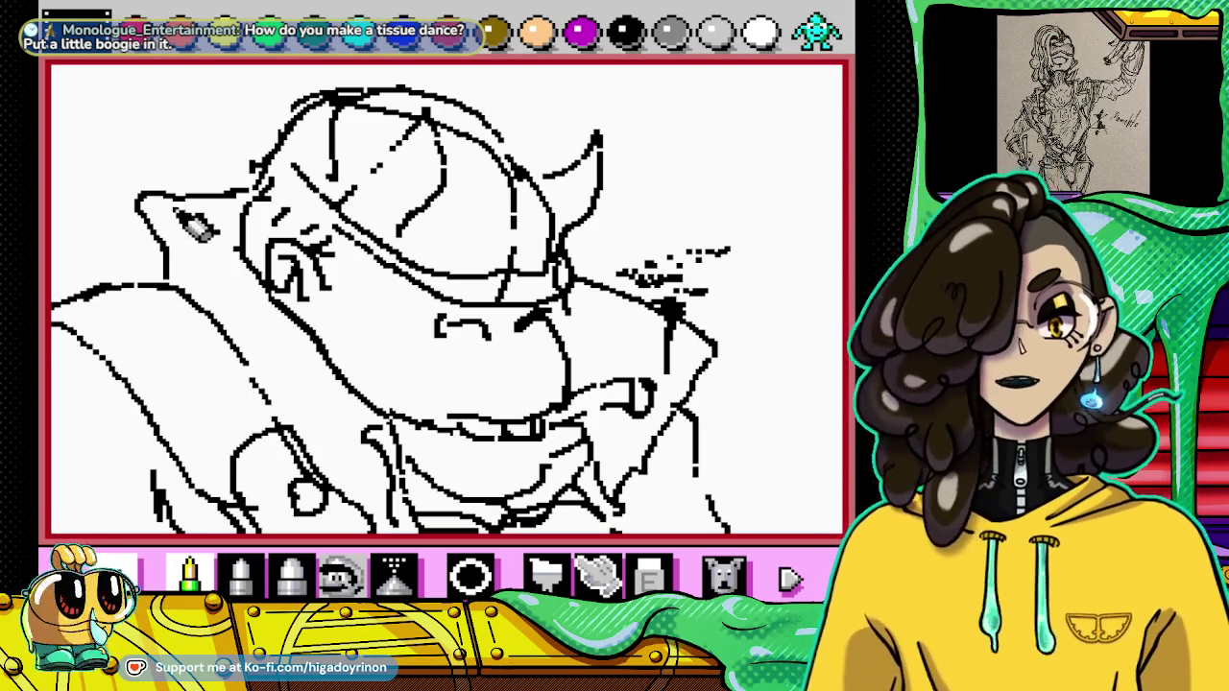
Step: Switch between eraser and pencil to tidy the collar's upper-left edge
click(650, 576)
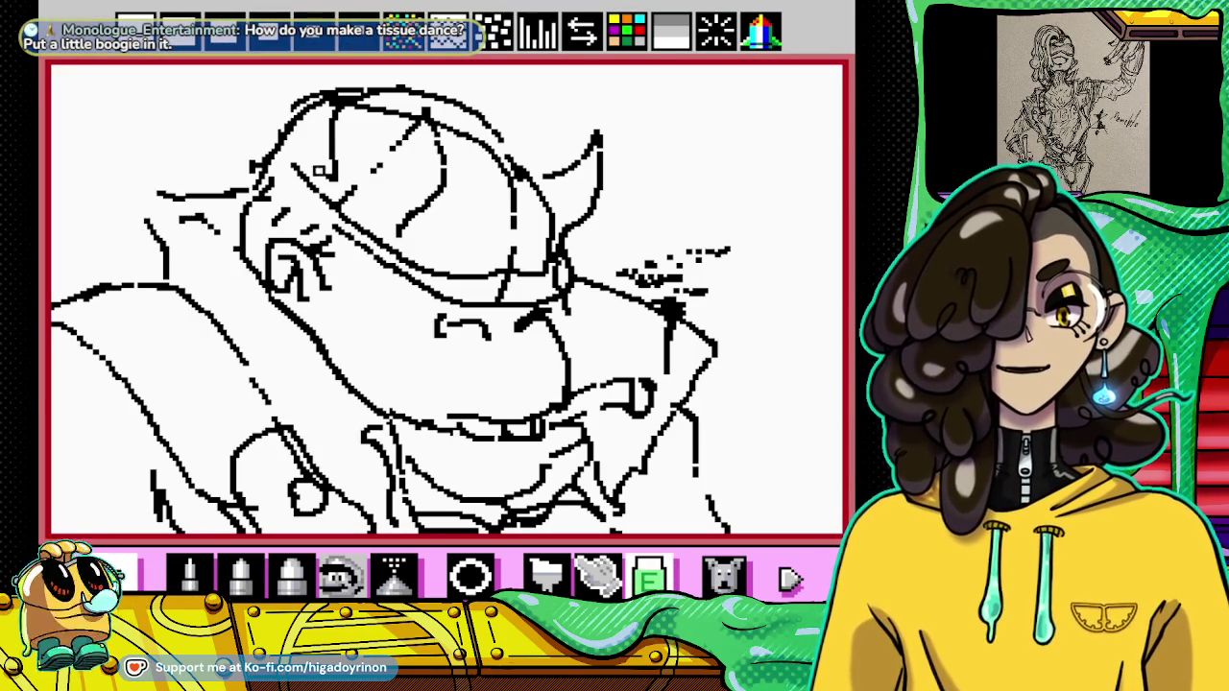
click(189, 575)
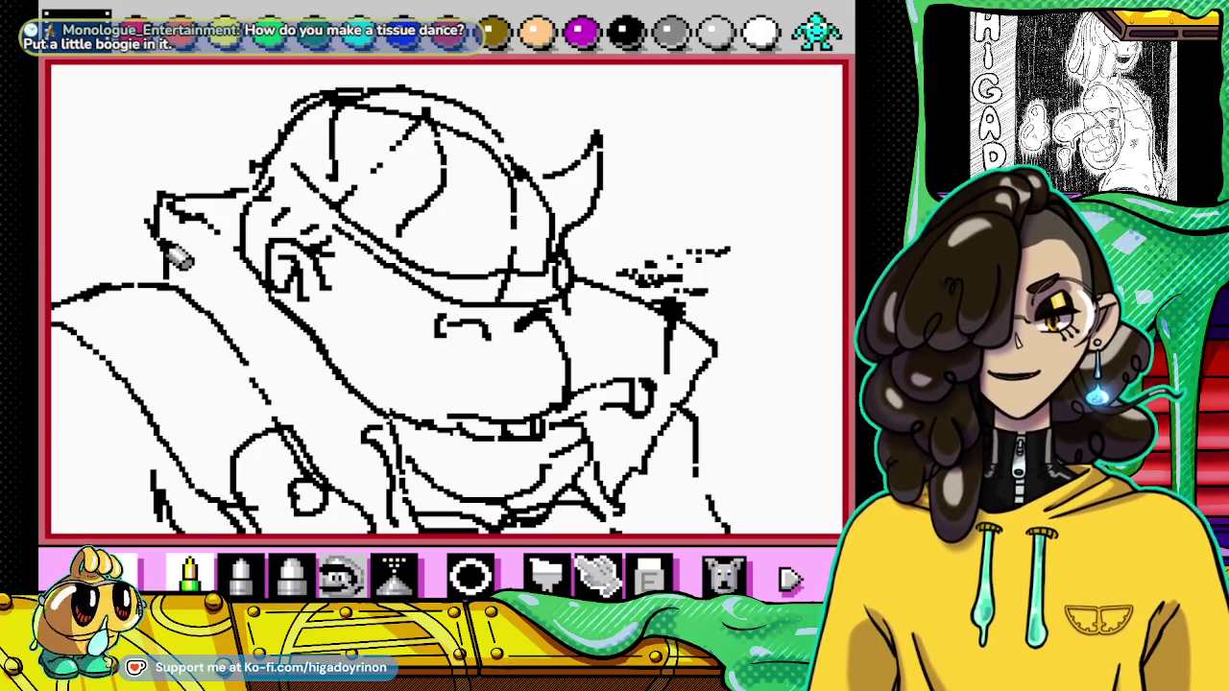
click(649, 576)
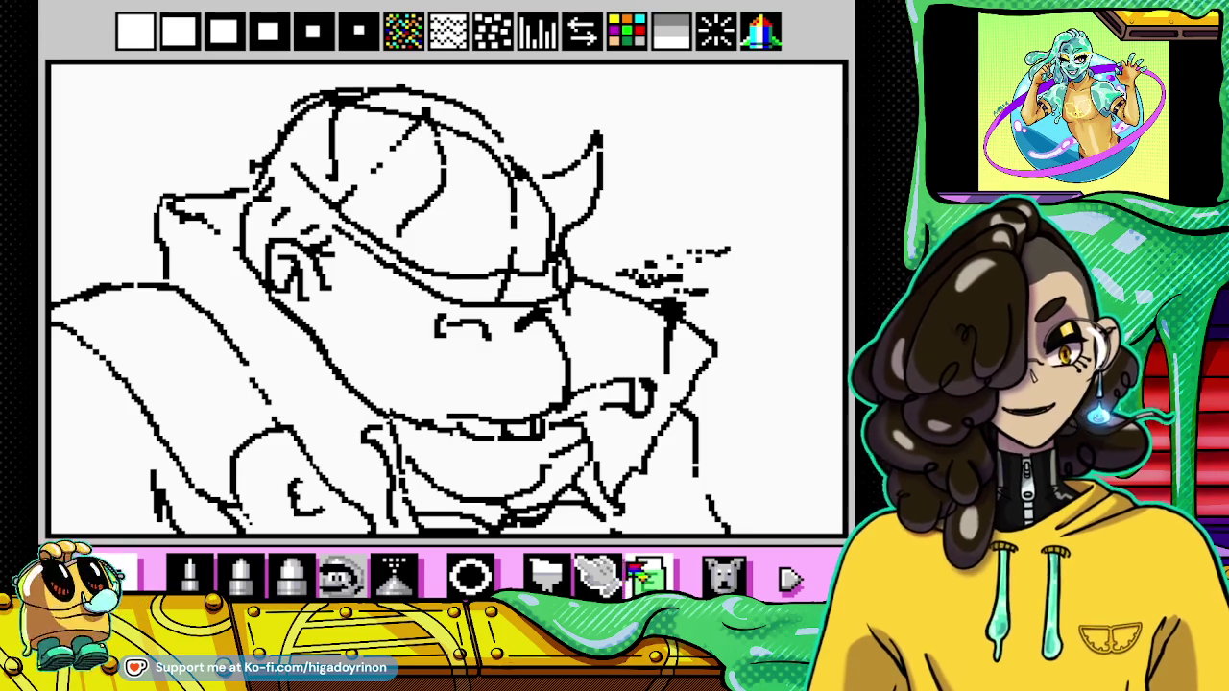
click(189, 573)
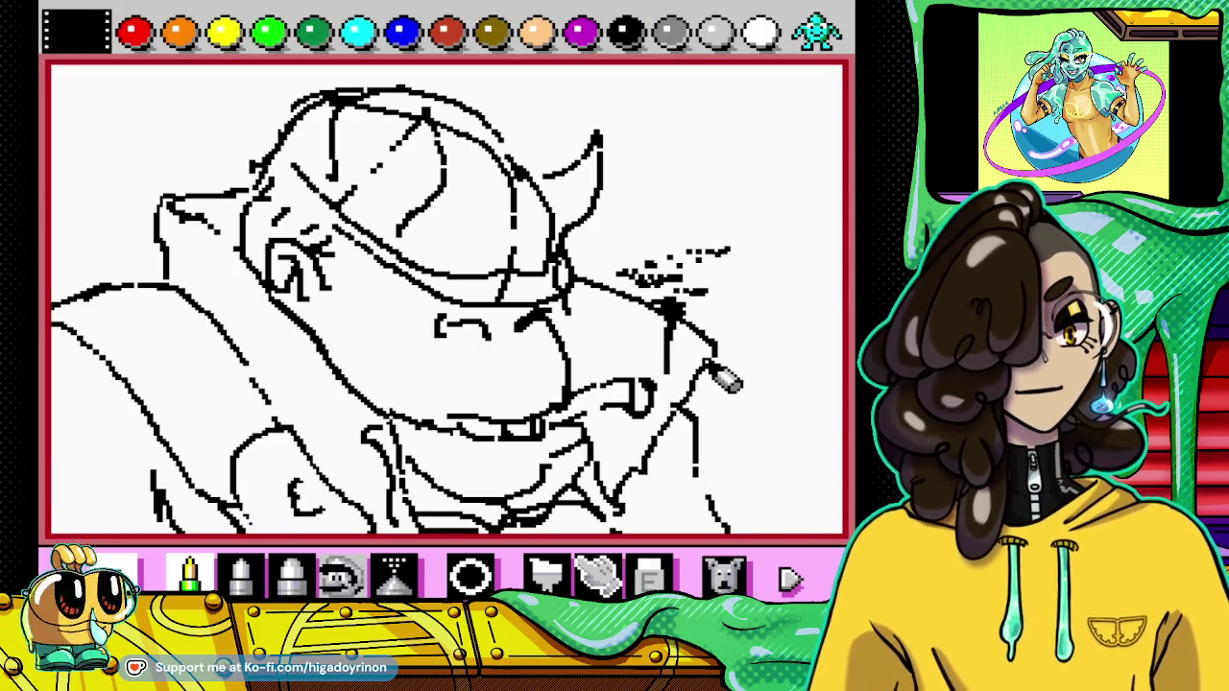
Step: Draw a diagonal line below the face's right side, then erase the stray dots right of the nose
drag(698, 353, 629, 475)
click(649, 574)
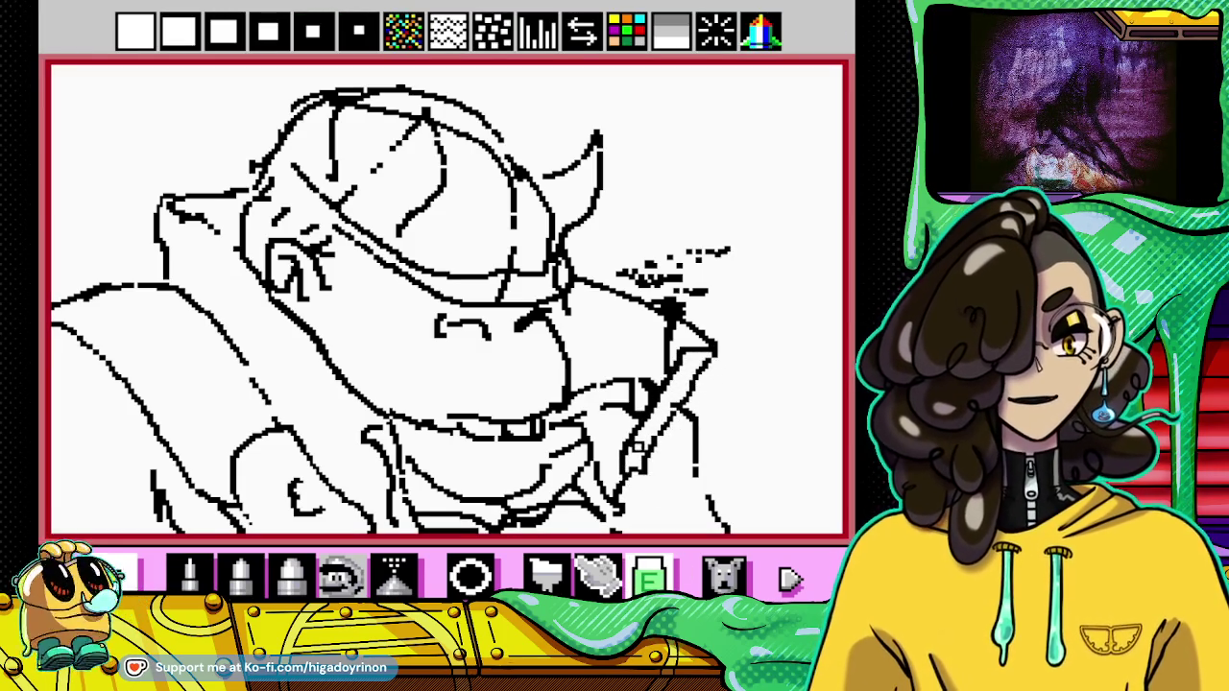
click(188, 574)
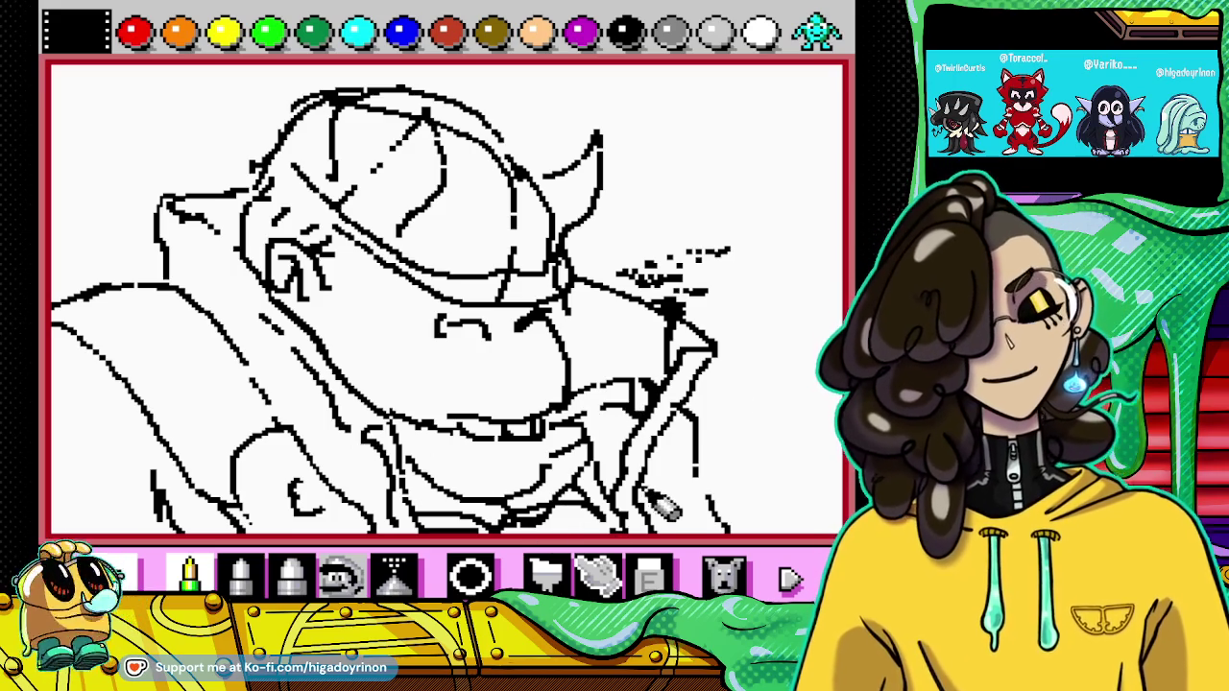
click(650, 576)
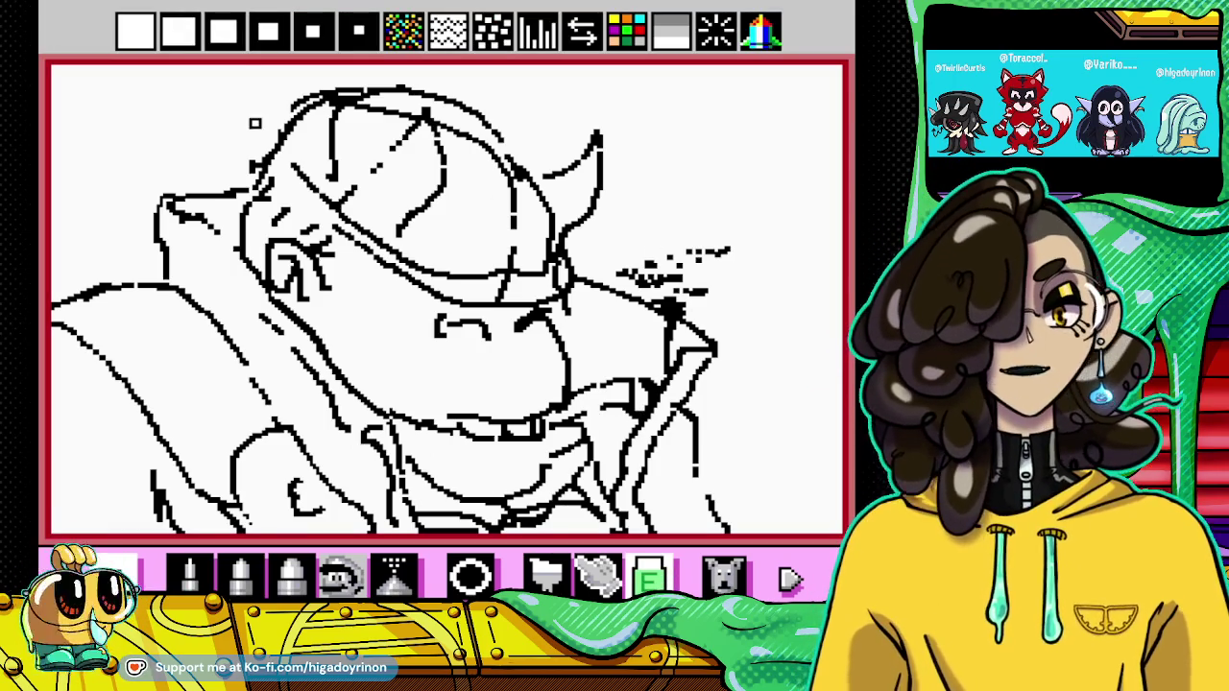
mouse_move(716, 252)
mouse_down()
mouse_move(647, 275)
mouse_move(744, 244)
mouse_move(637, 340)
mouse_up()
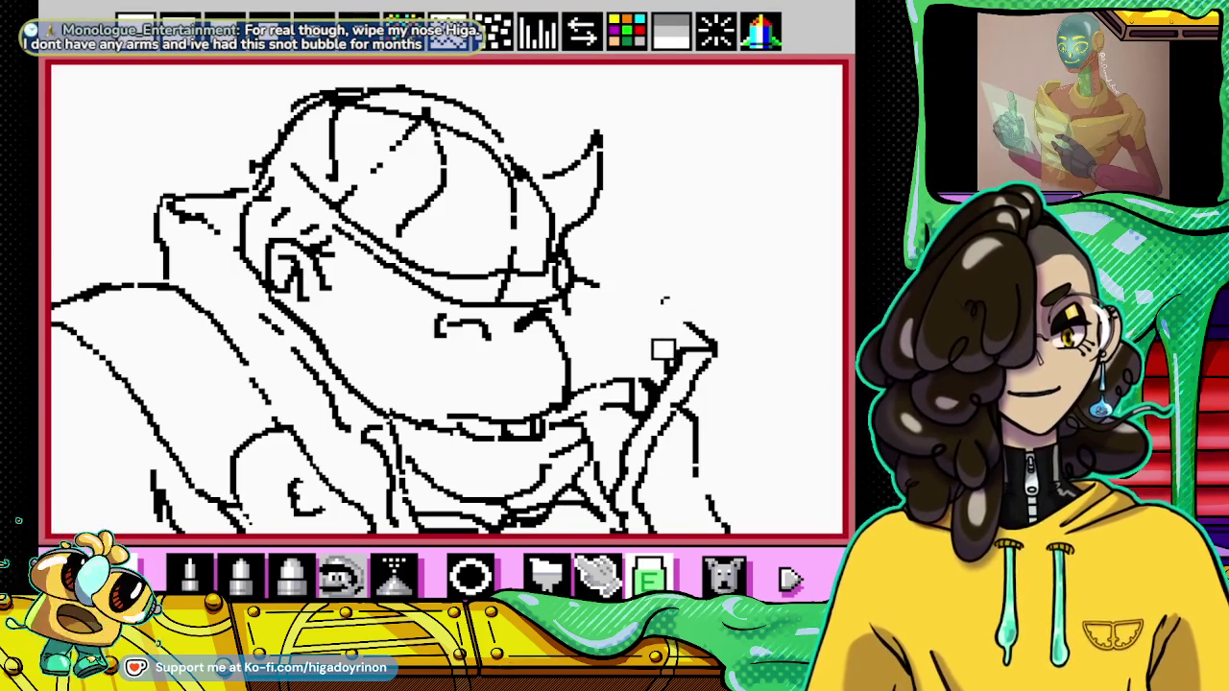
drag(672, 355, 719, 337)
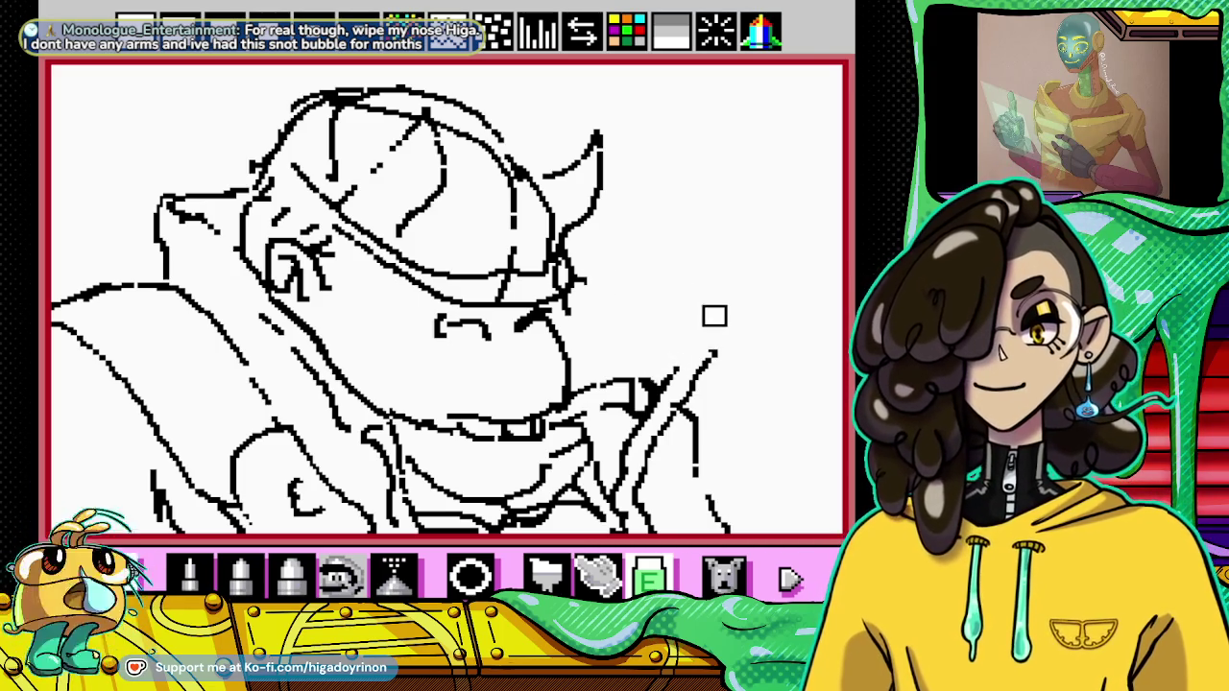
Step: Pencil a new line from the right cheek toward the body
click(189, 574)
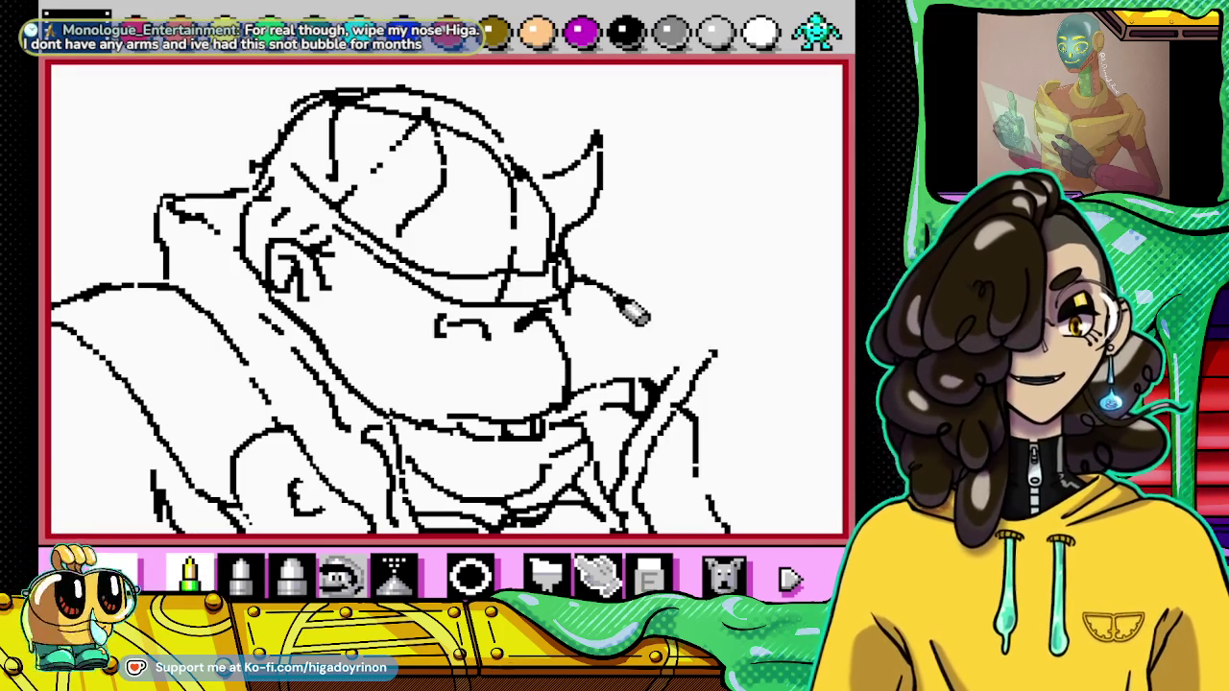
drag(605, 289, 715, 355)
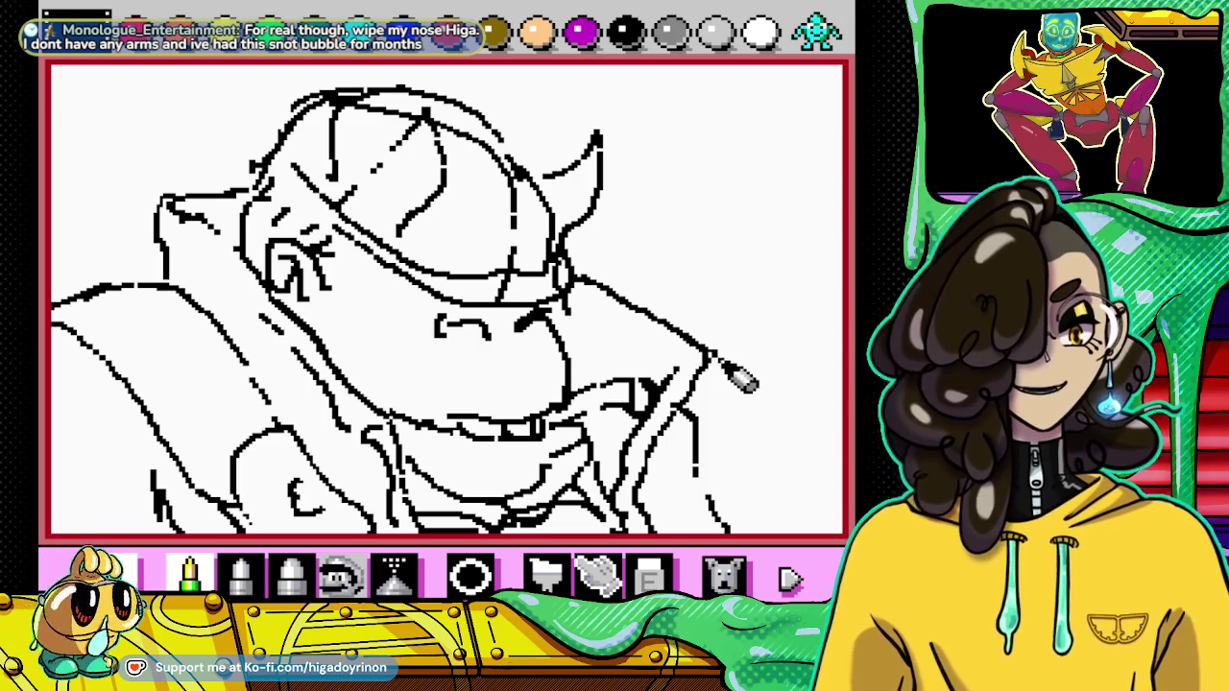
click(667, 581)
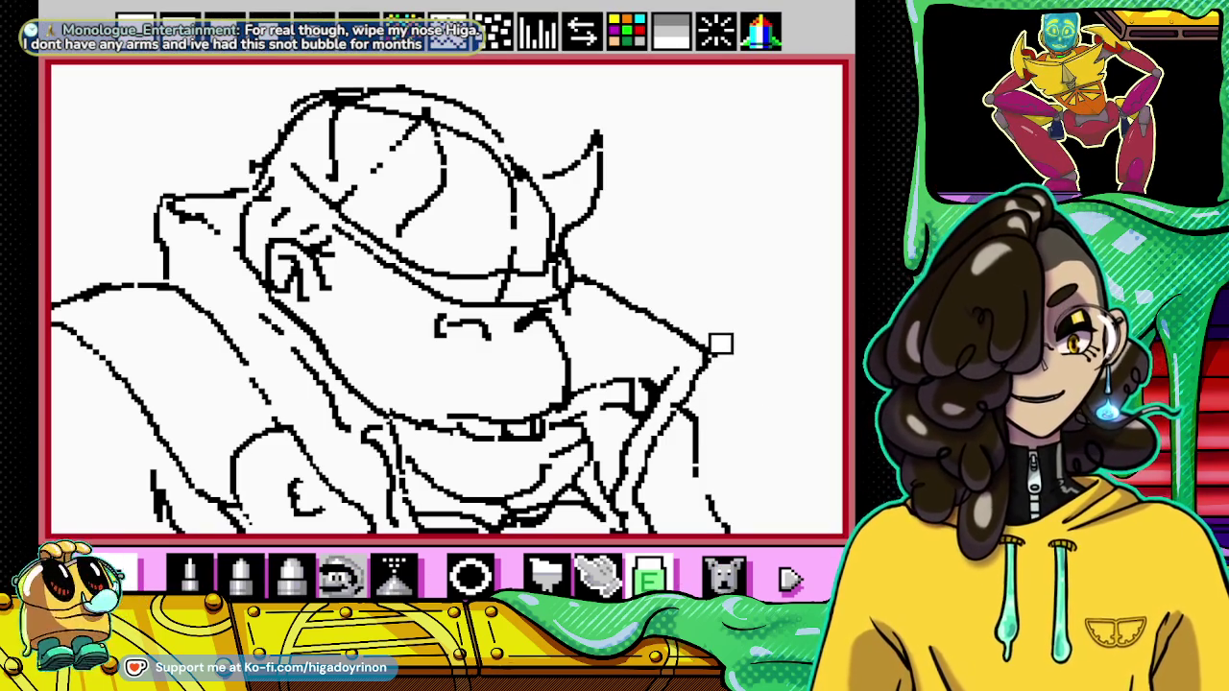
click(189, 574)
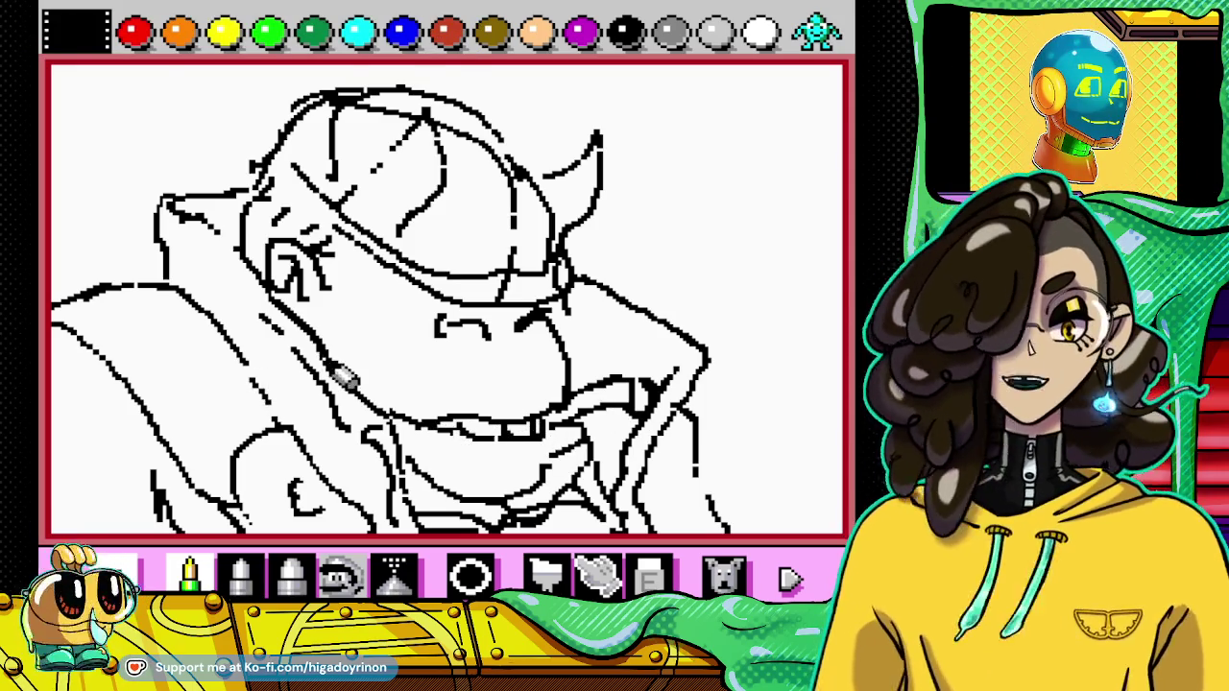
Step: Add short vertical strokes on the snout beneath the brim and near the nose
drag(415, 344, 411, 394)
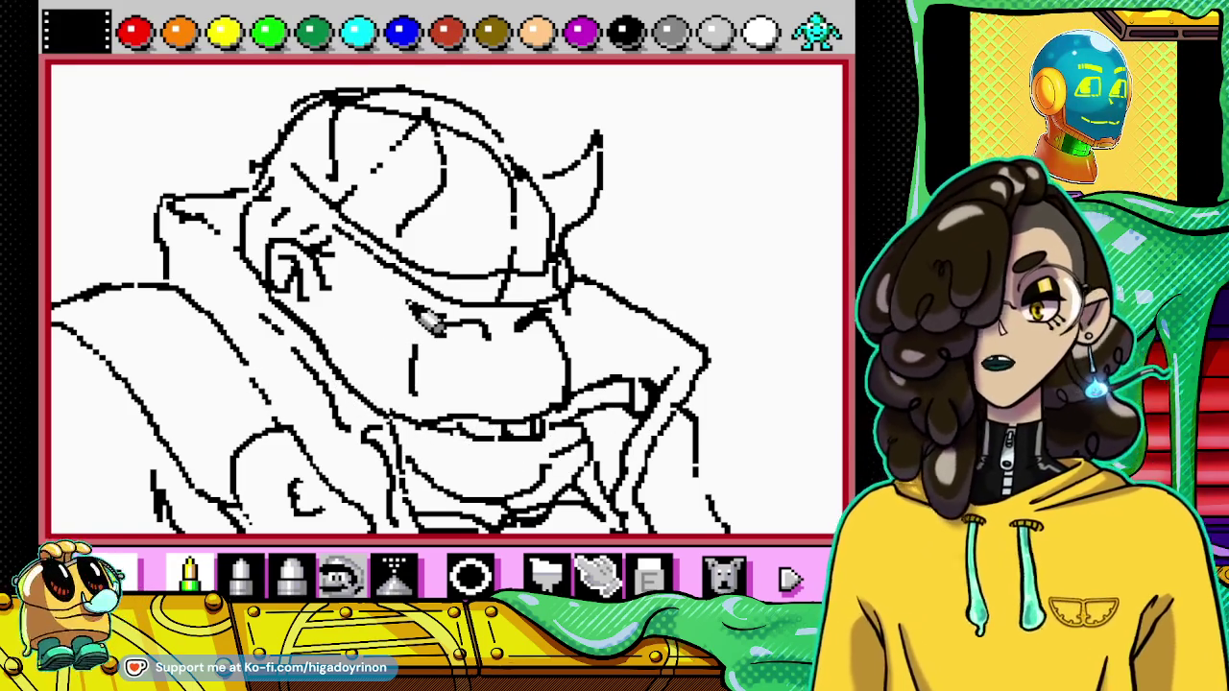
drag(394, 279, 402, 305)
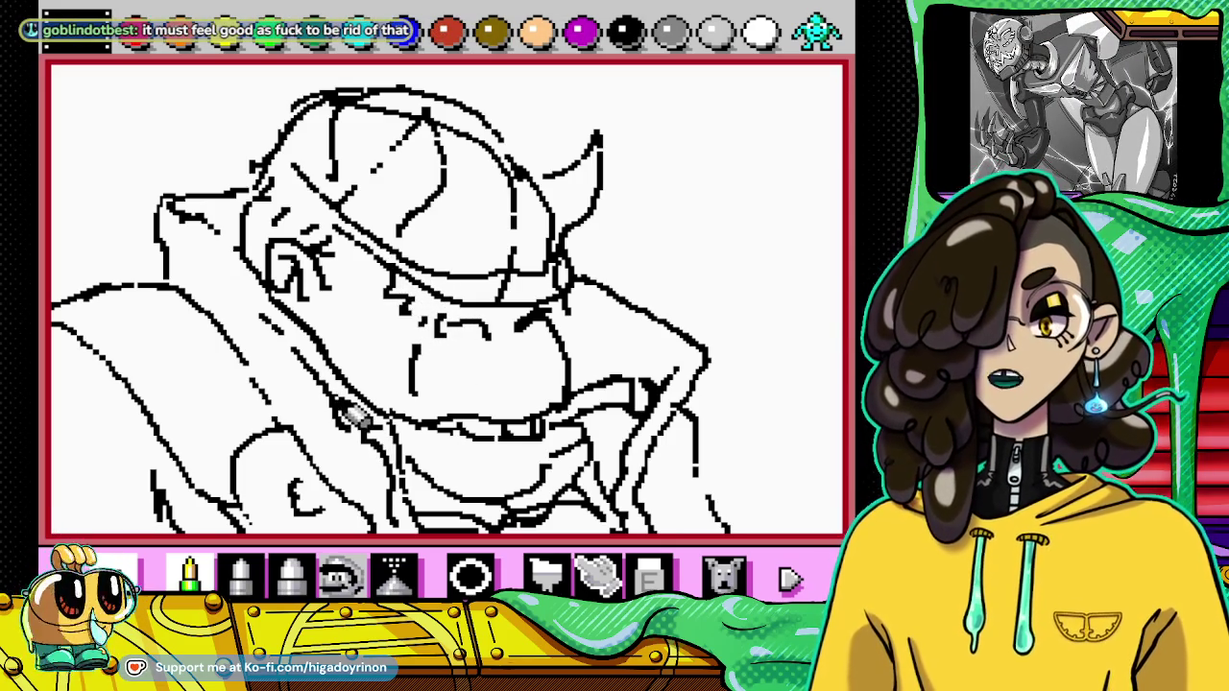
click(650, 574)
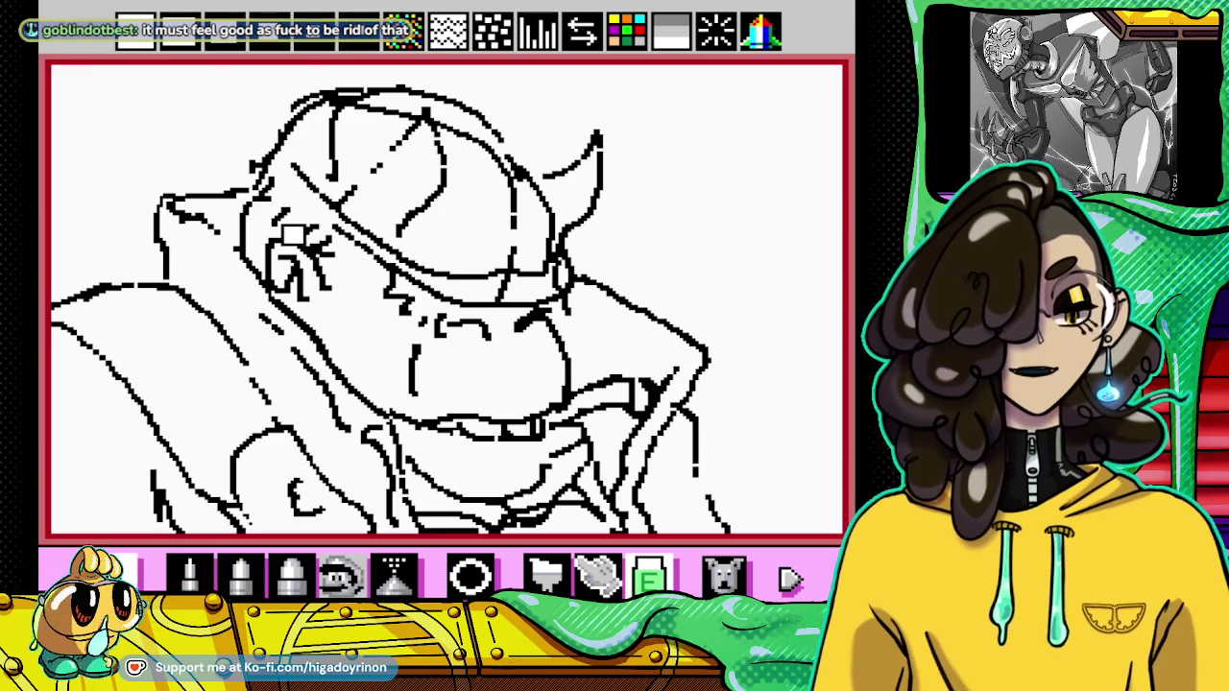
Step: Erase the lines between cheek and brow and redraw a curved line under the brow
mouse_move(349, 238)
mouse_down()
mouse_move(382, 208)
mouse_move(376, 266)
mouse_move(346, 198)
mouse_up()
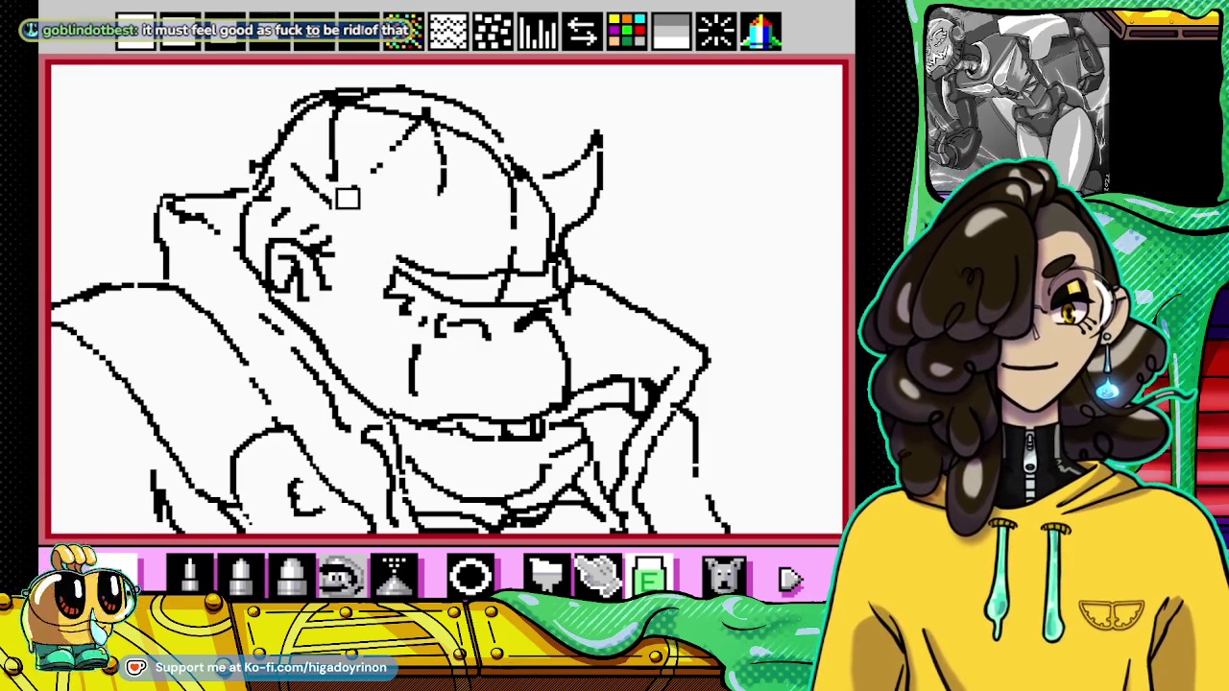
click(189, 575)
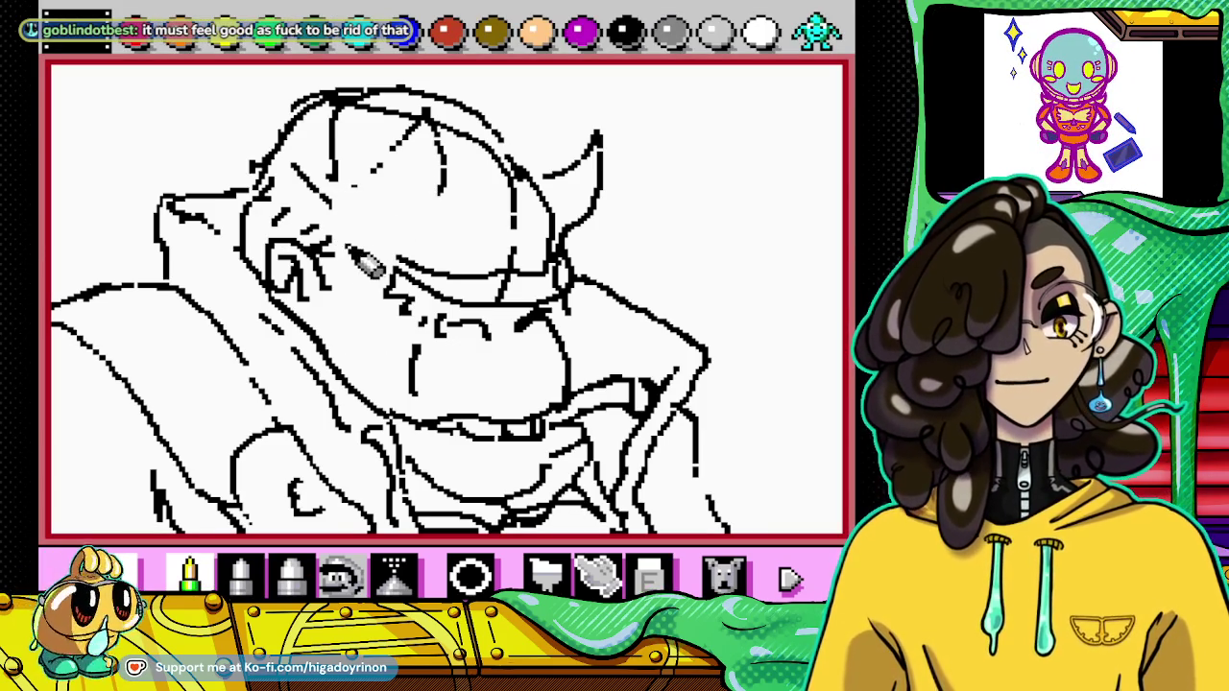
mouse_move(343, 220)
mouse_down()
mouse_move(398, 246)
mouse_move(423, 234)
mouse_move(451, 192)
mouse_move(389, 226)
mouse_move(365, 192)
mouse_move(417, 144)
mouse_up()
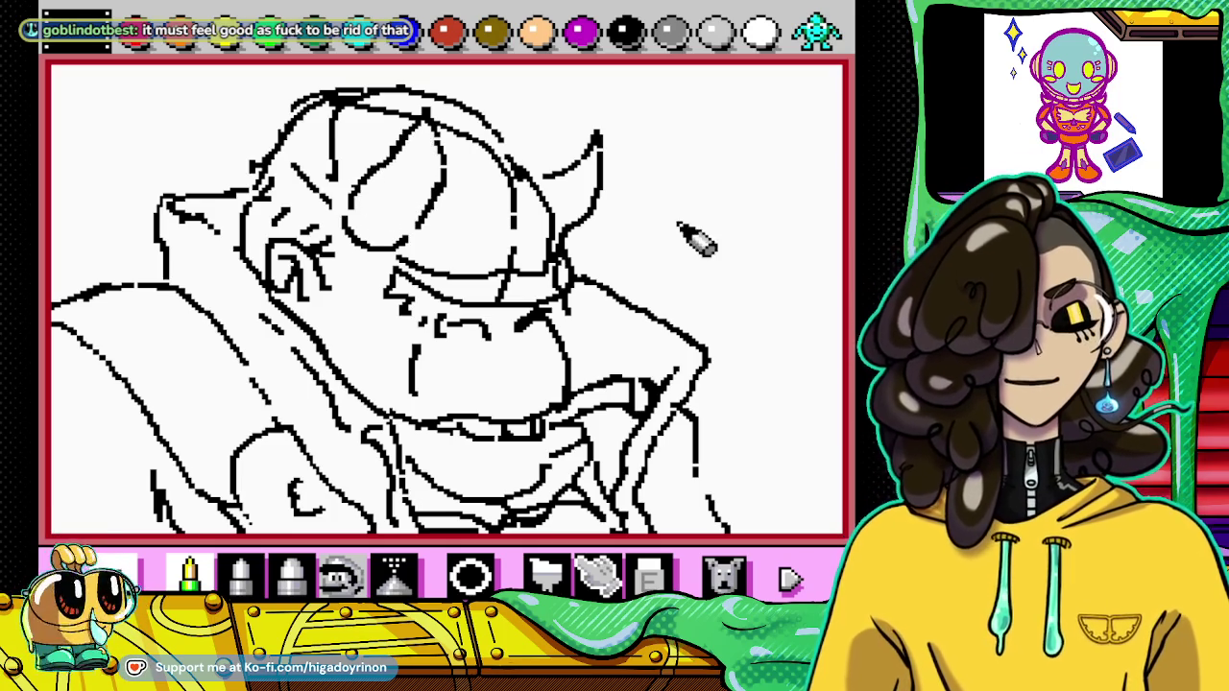
click(649, 576)
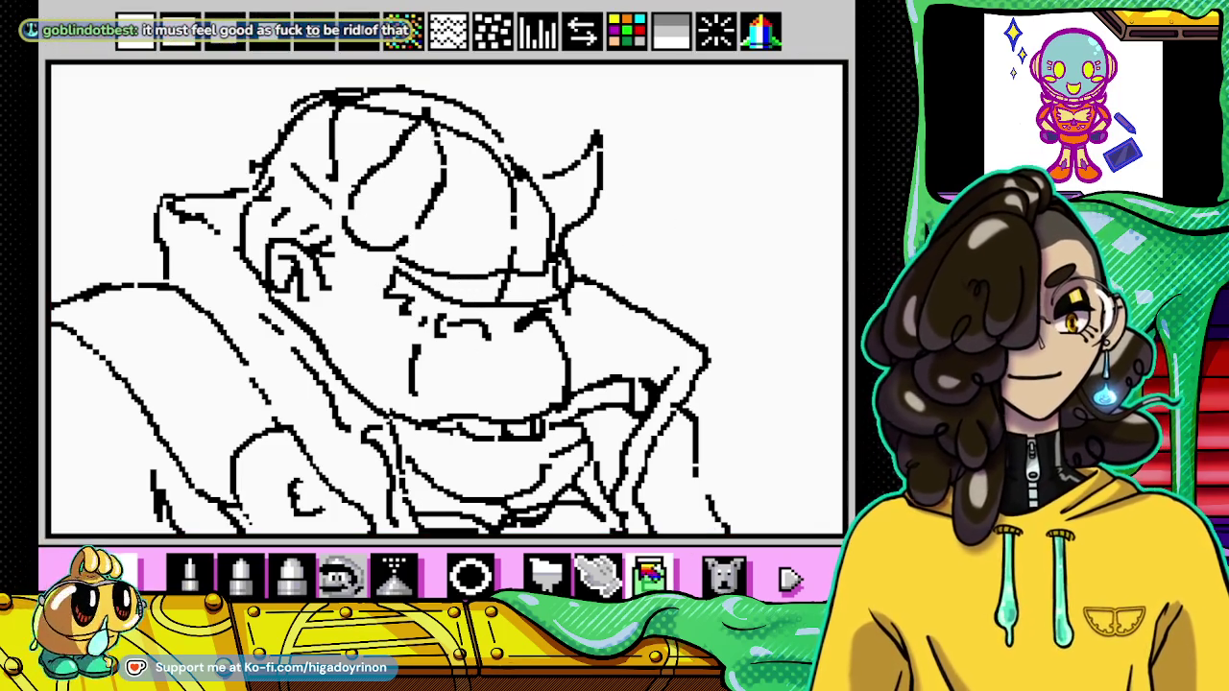
click(190, 574)
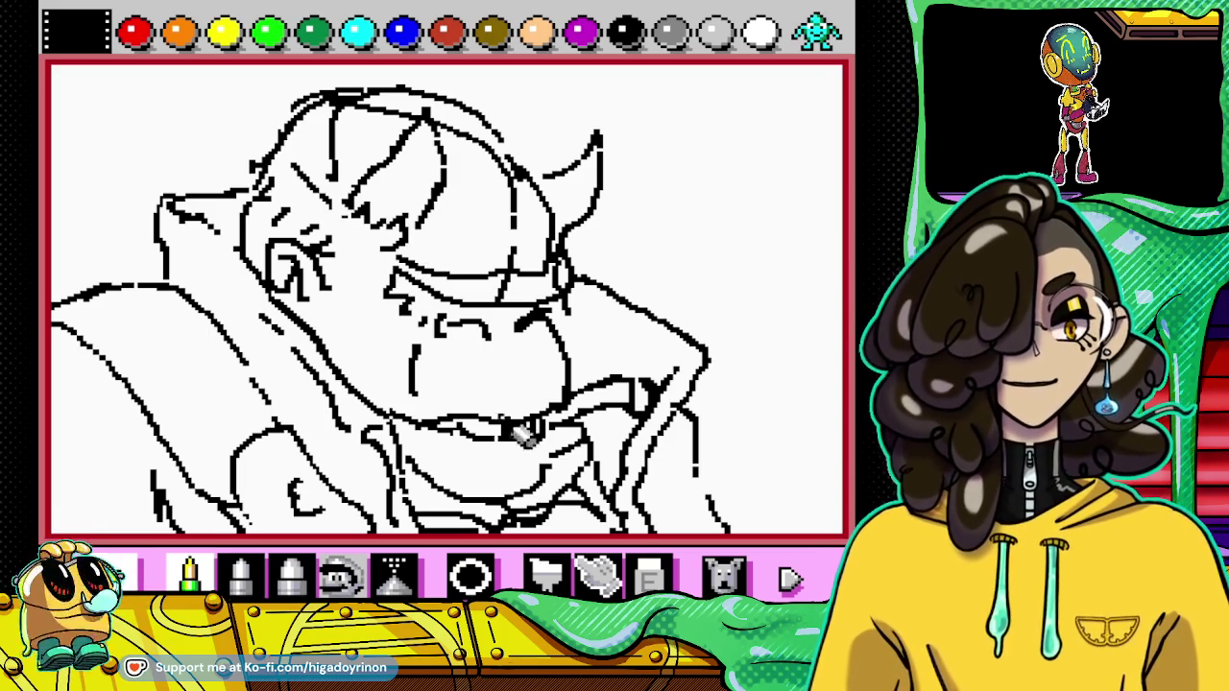
click(649, 574)
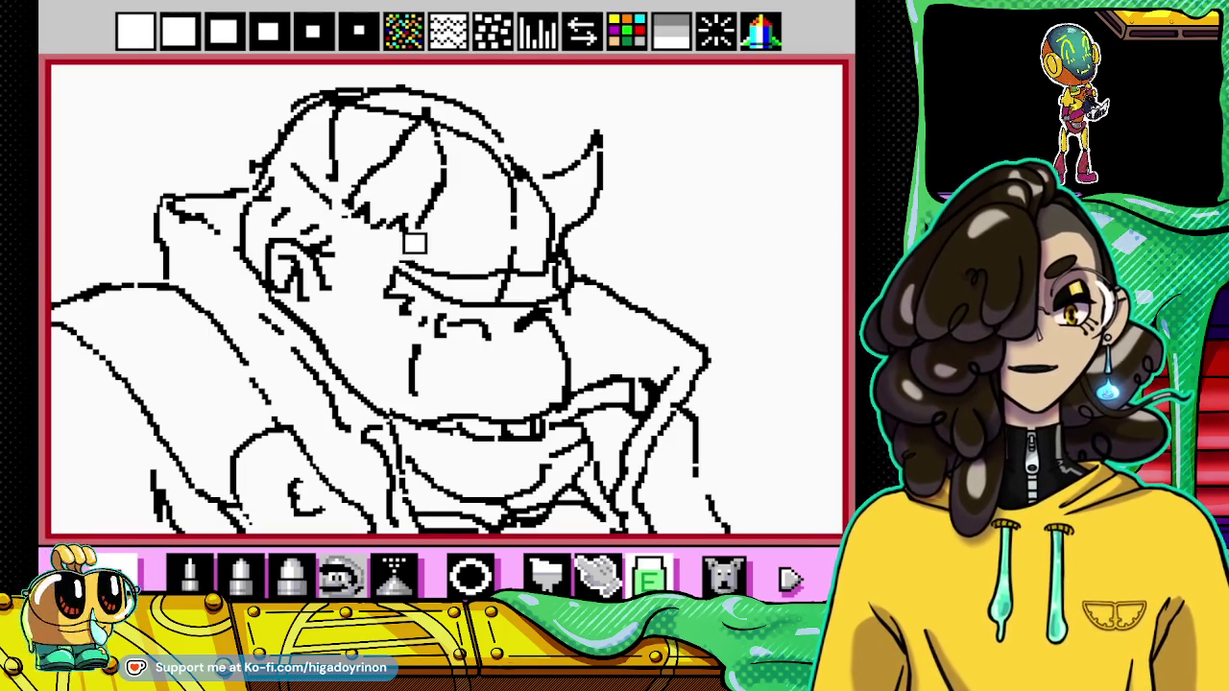
click(189, 574)
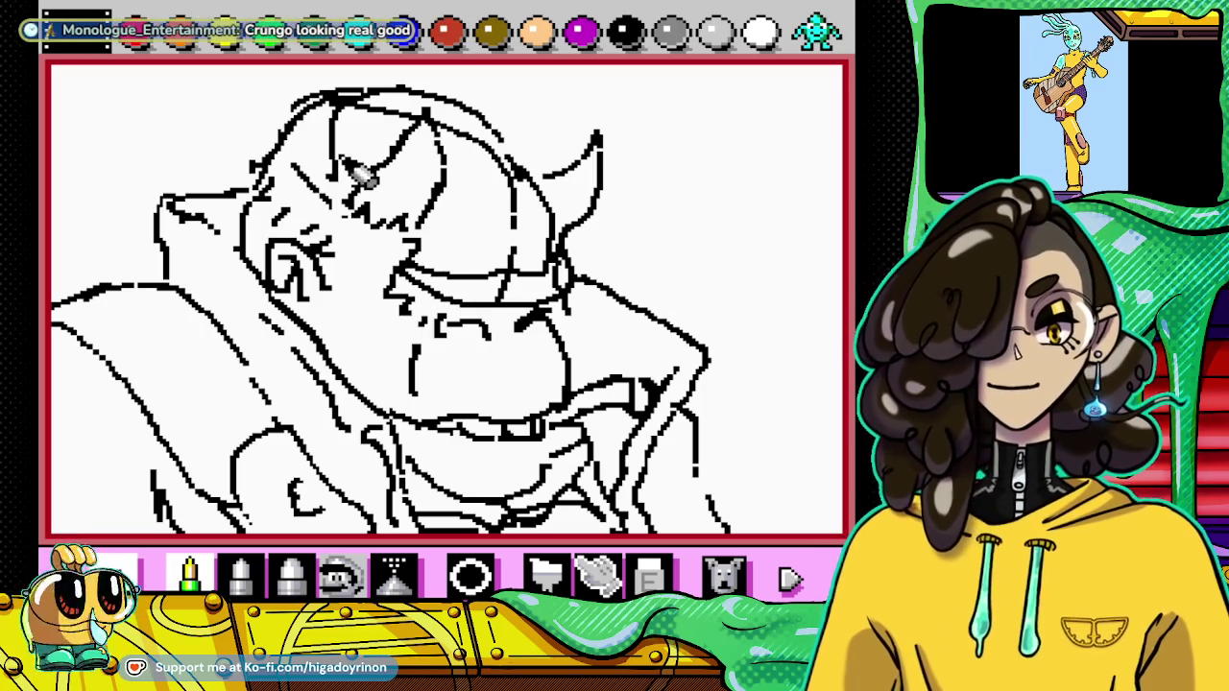
click(649, 576)
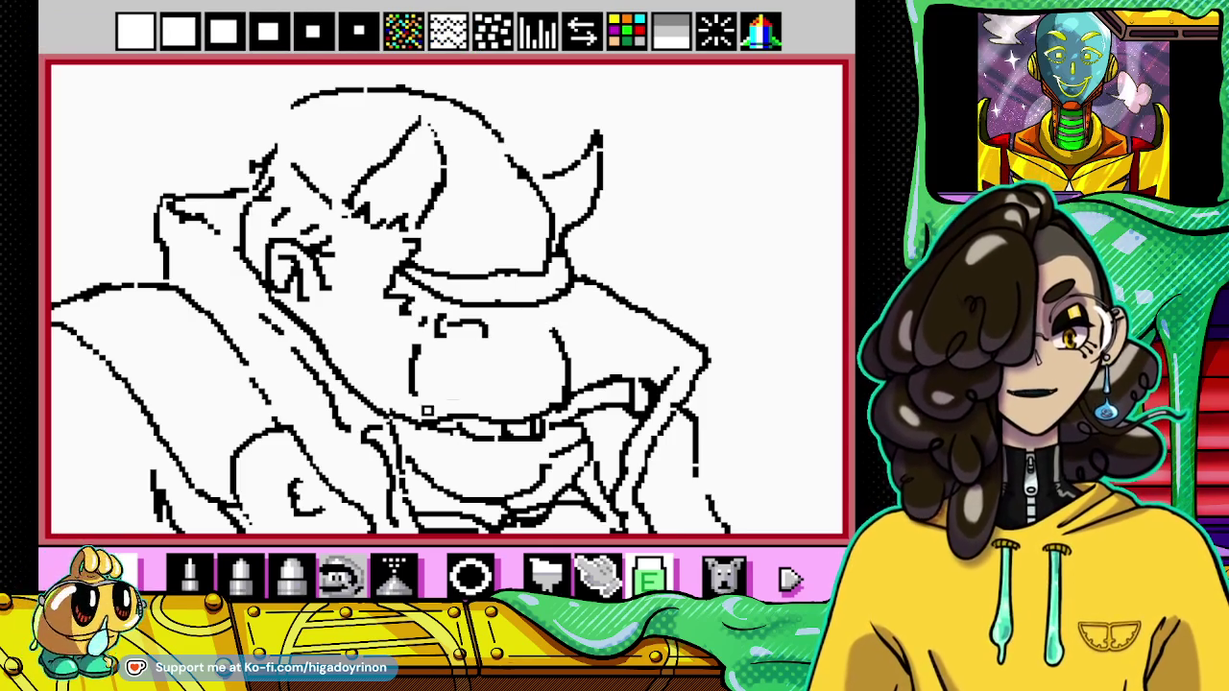
Step: Draw a curved mouth line and outline the hat's left side up to its top
mouse_move(520, 334)
mouse_down()
mouse_move(553, 323)
mouse_move(576, 339)
mouse_up()
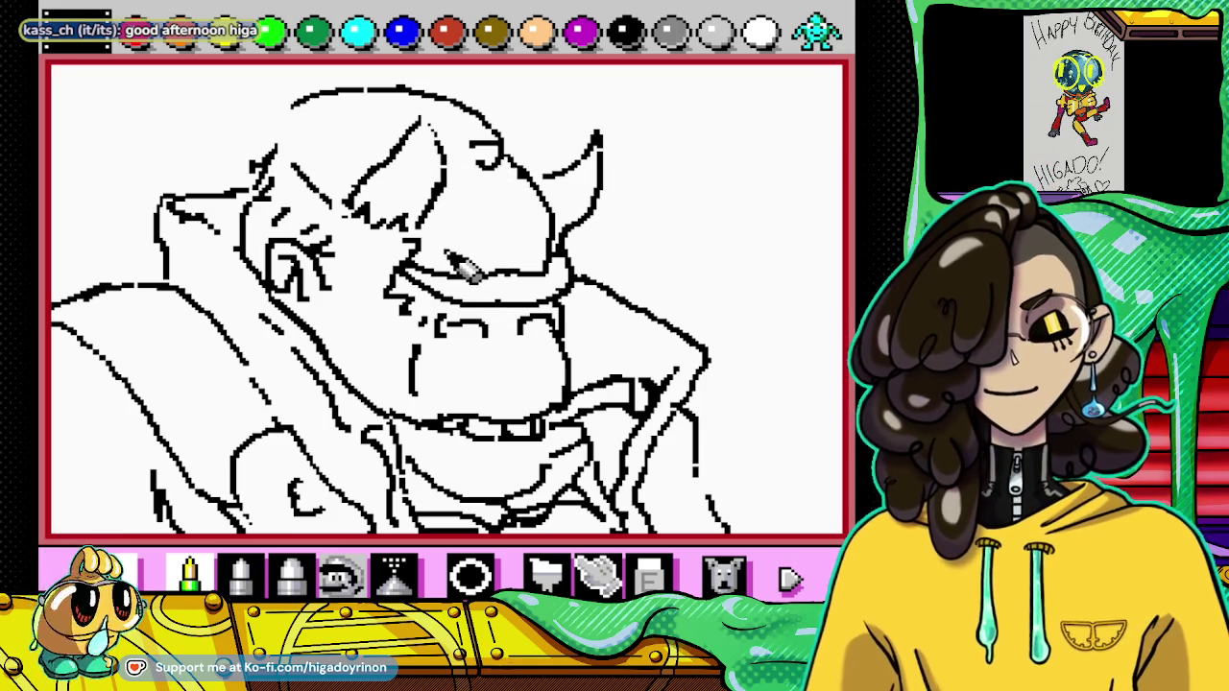
drag(272, 161, 290, 96)
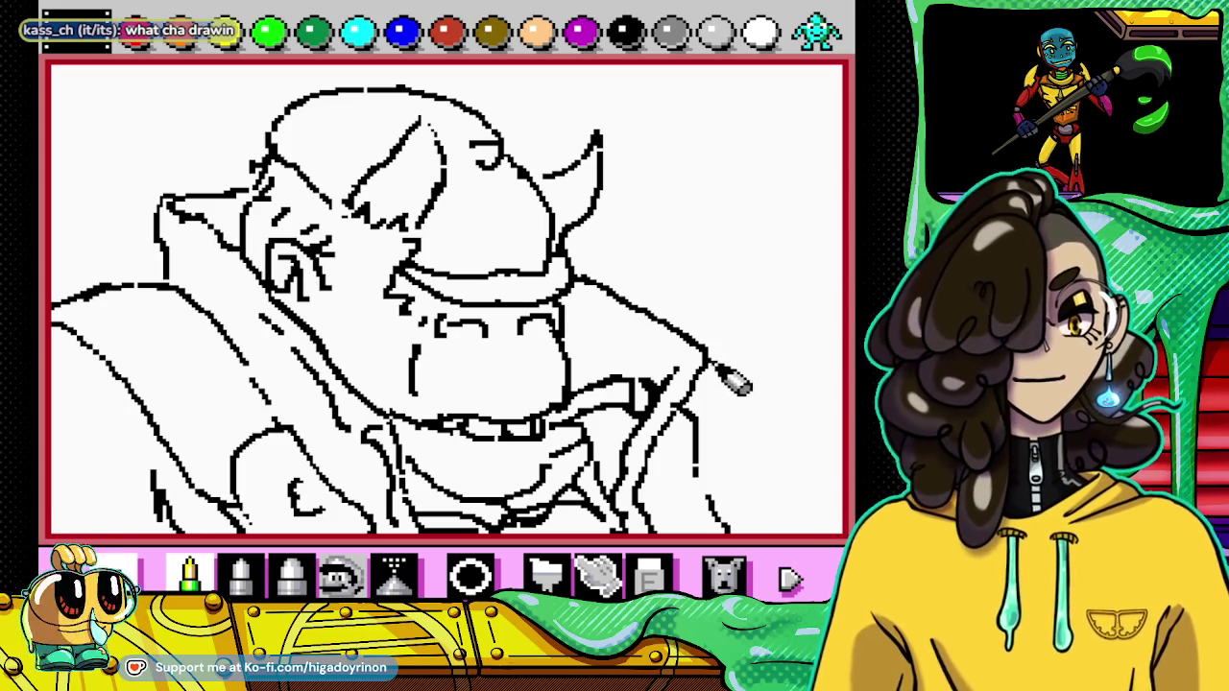
click(649, 577)
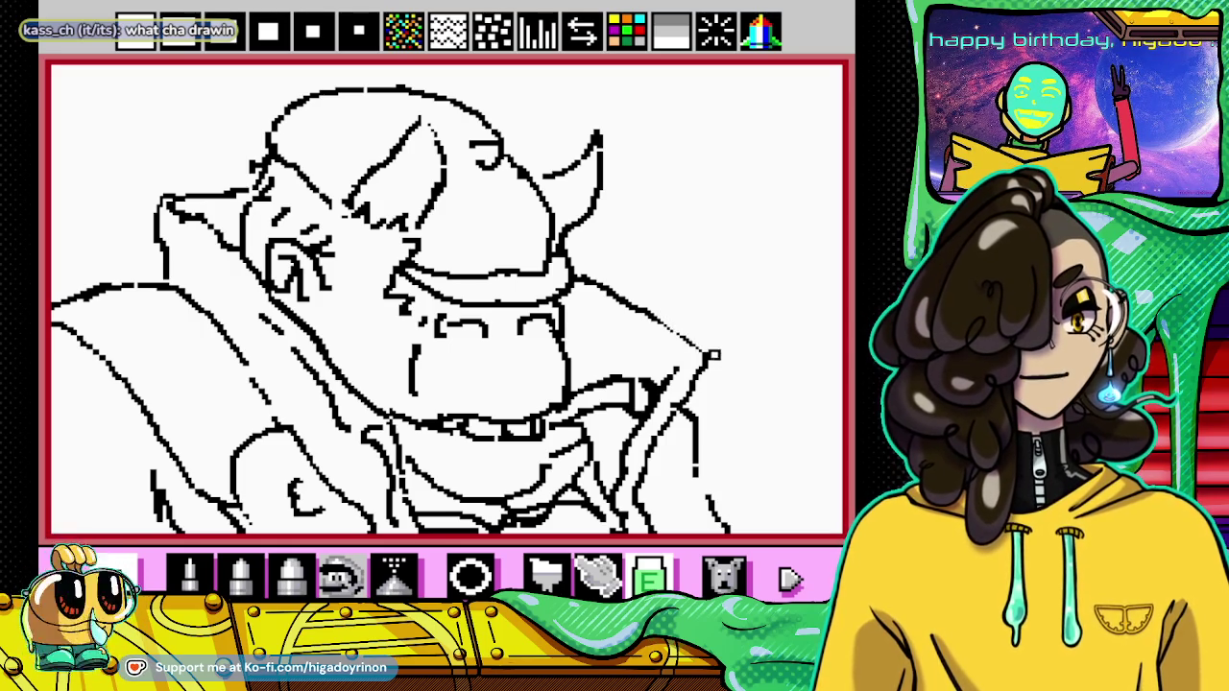
key(p)
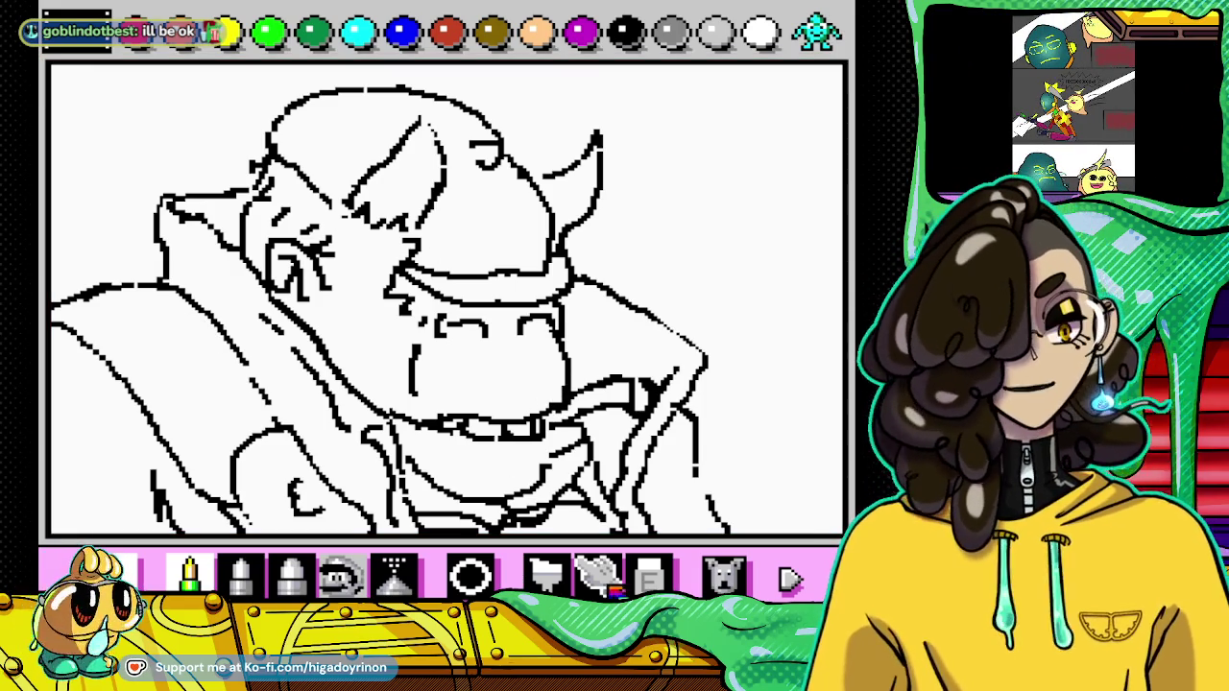
Step: Erase the left end of the teeth line and touch up the mouth area
click(649, 576)
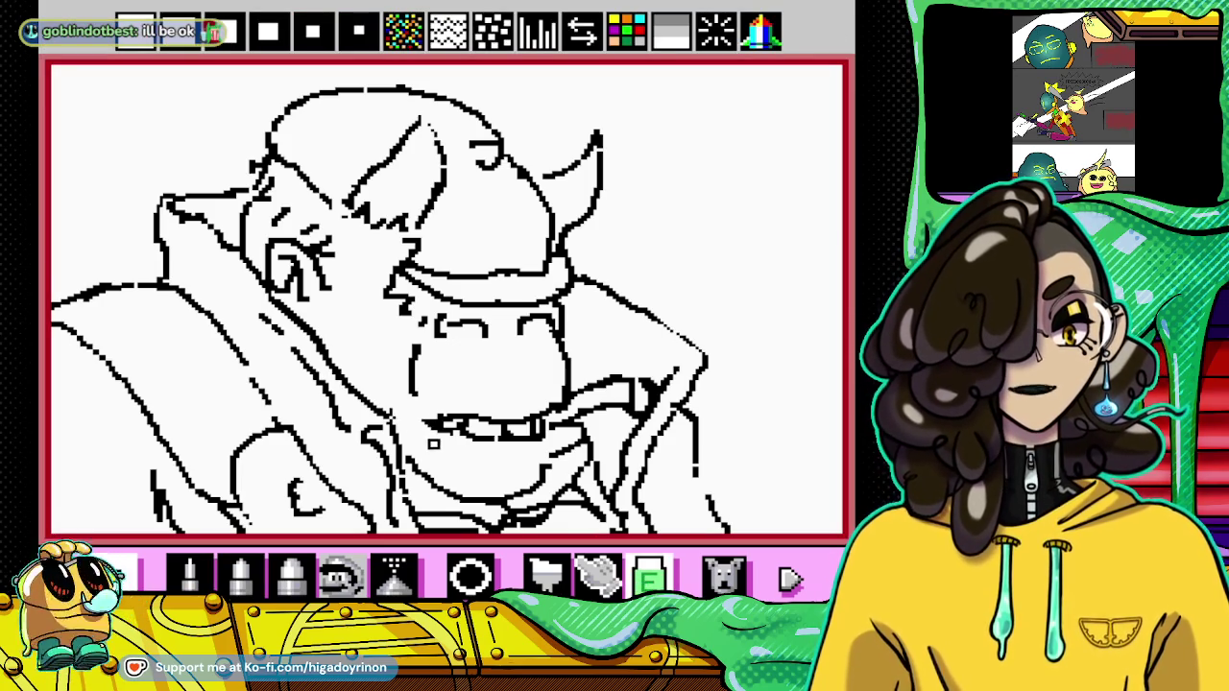
drag(426, 423, 438, 422)
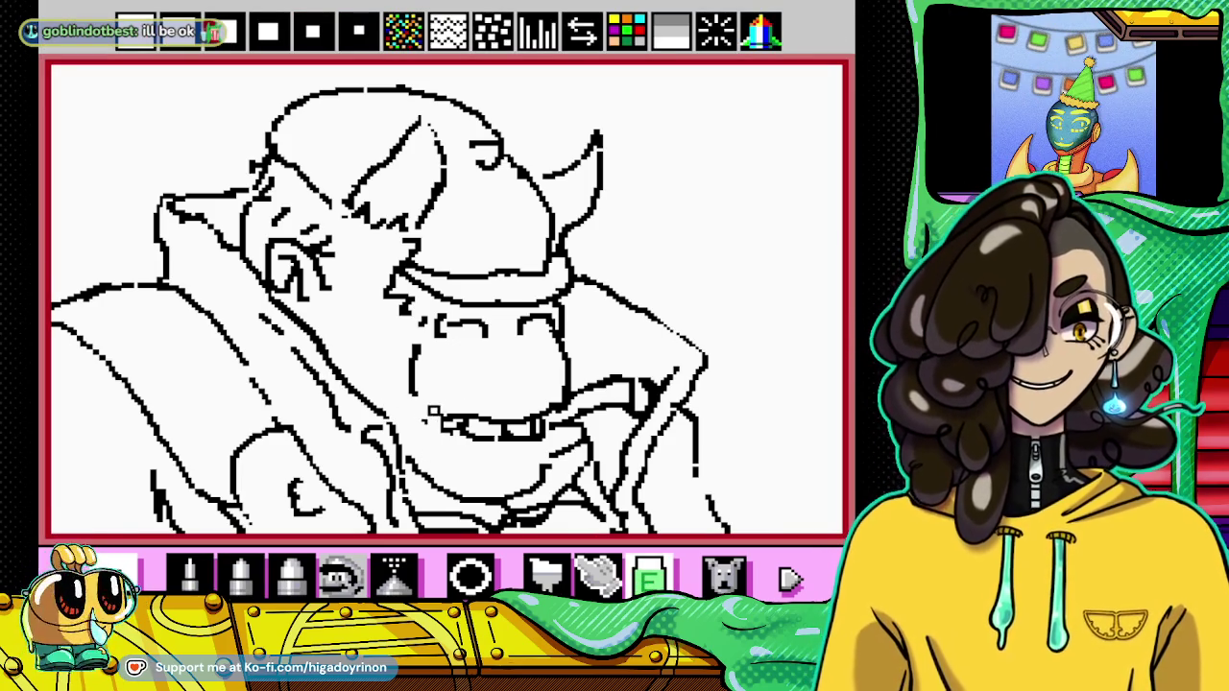
click(189, 574)
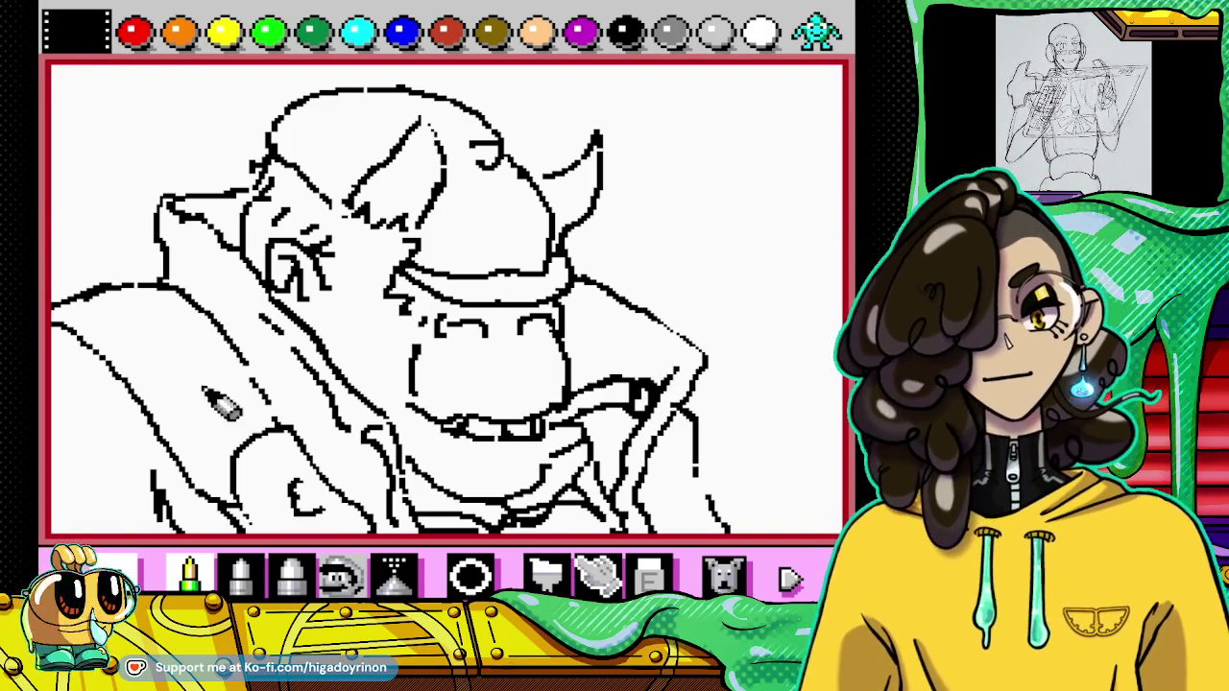
click(649, 576)
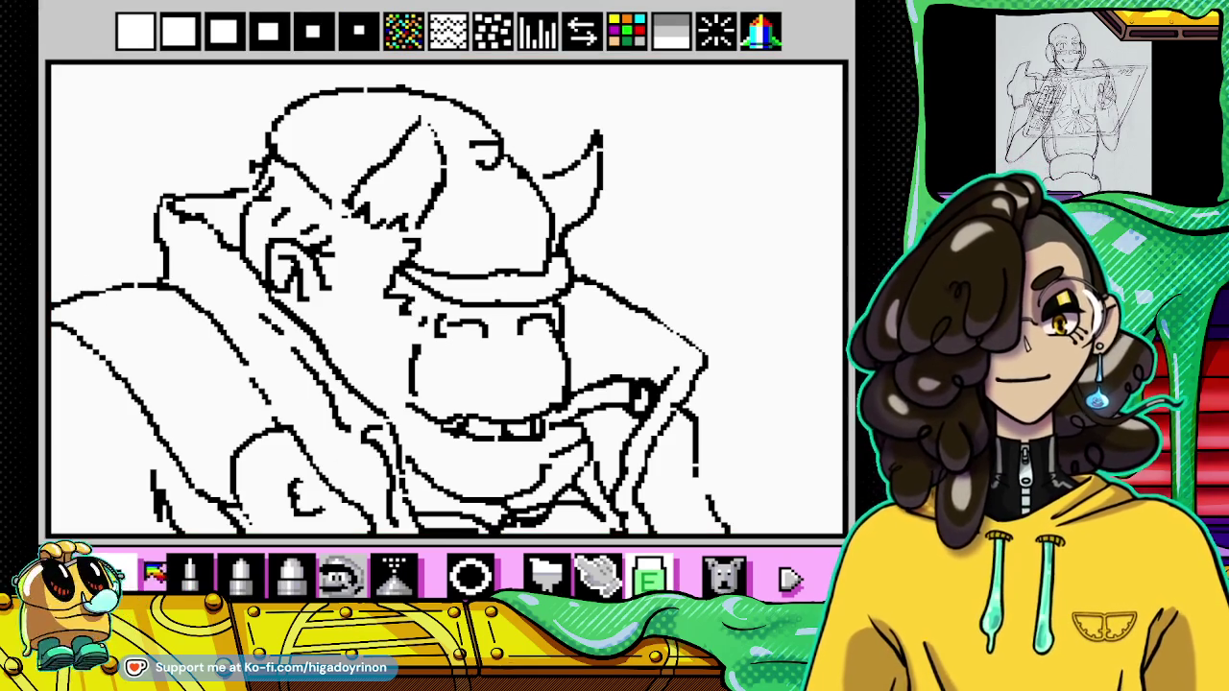
click(189, 576)
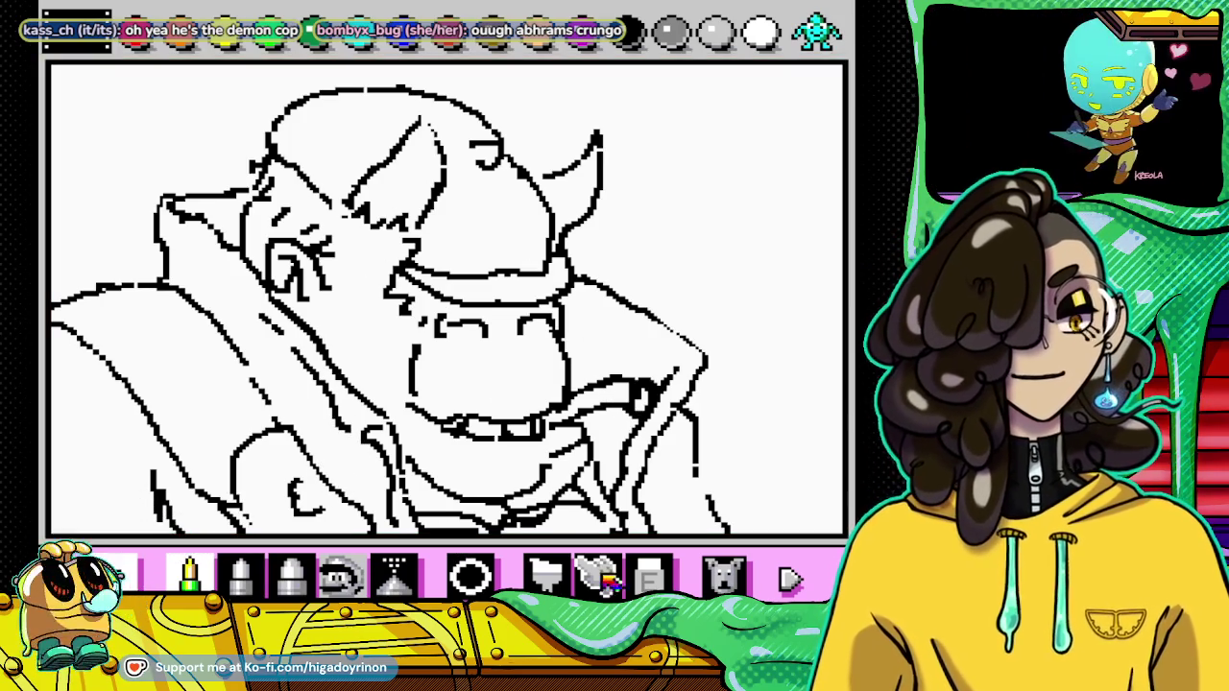
Step: Erase part of the stroke near the ear, then try hatching across the head and undo it
click(649, 574)
drag(385, 188, 360, 174)
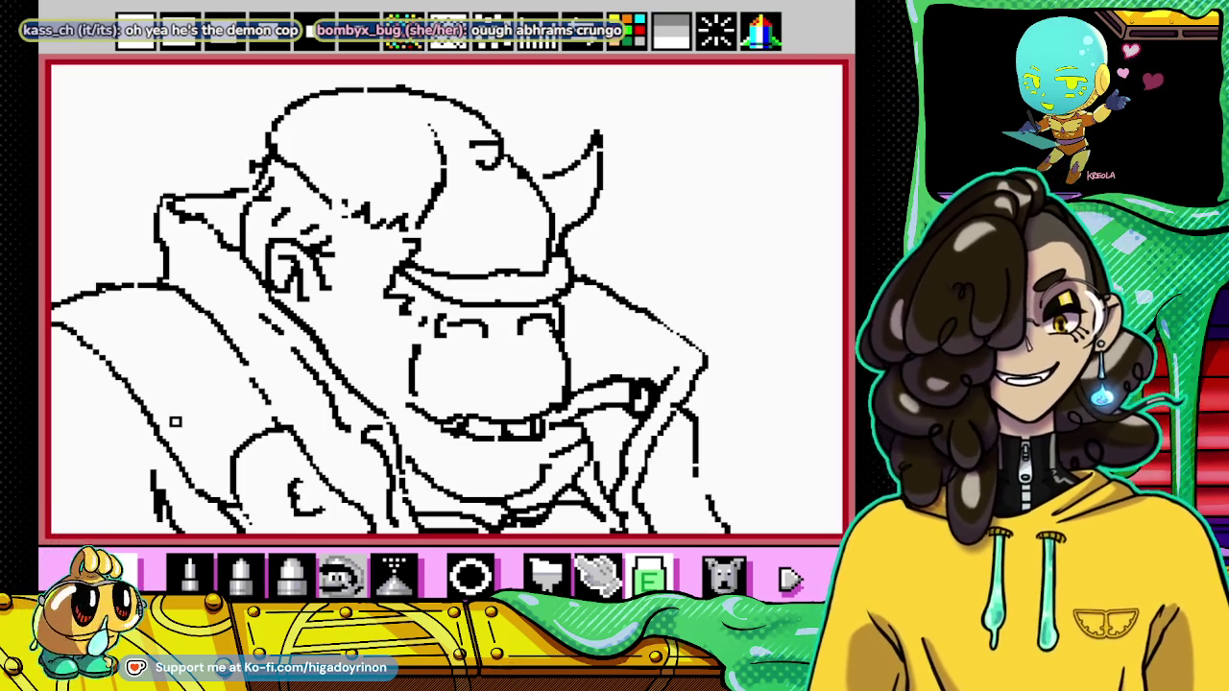
click(190, 575)
drag(355, 196, 434, 117)
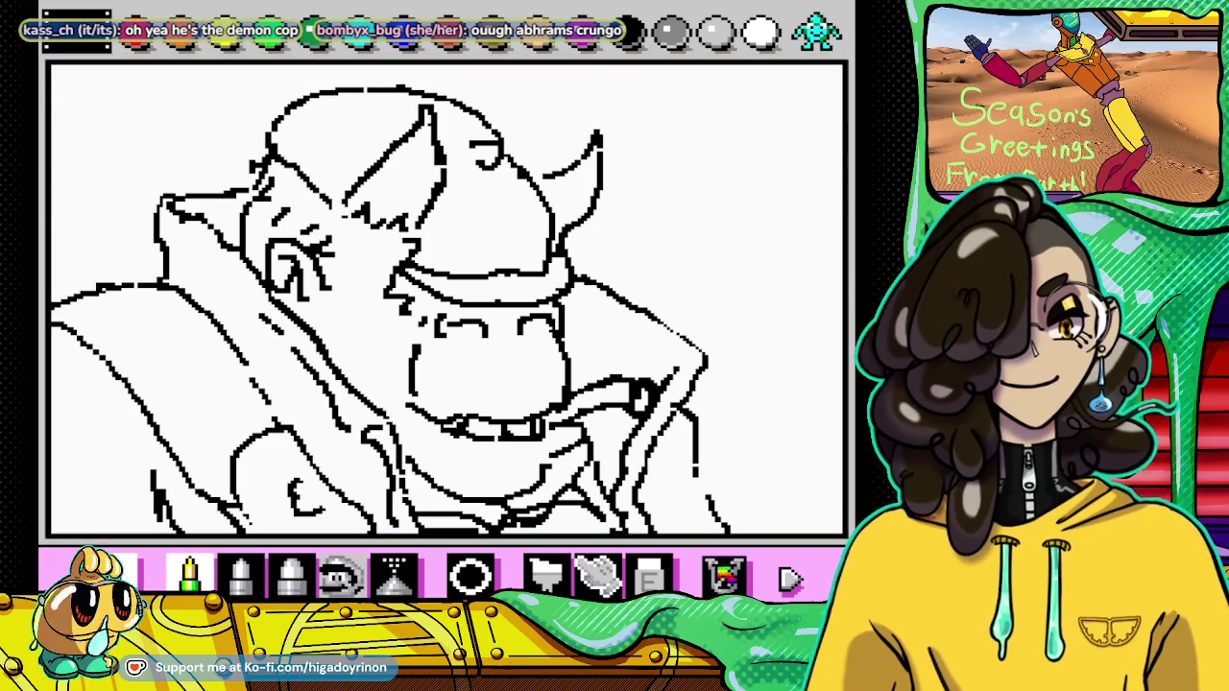
click(726, 574)
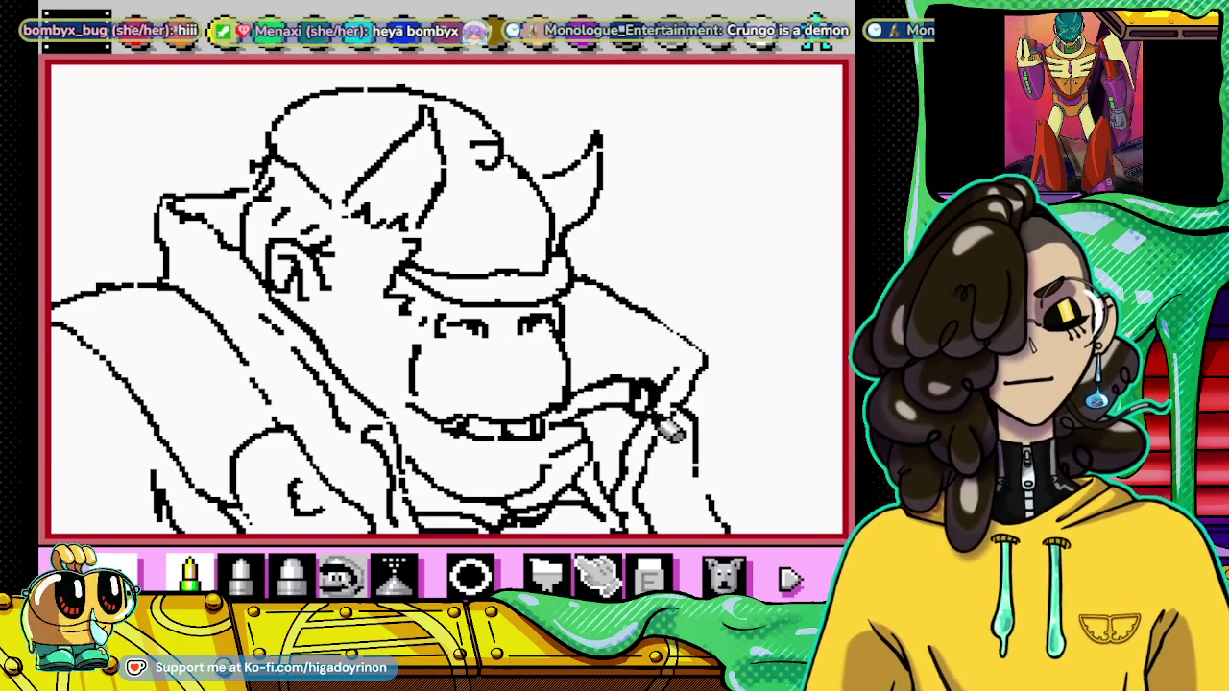
Step: Make small eraser and pencil touch-ups, then add a short stroke near the left ear
click(649, 576)
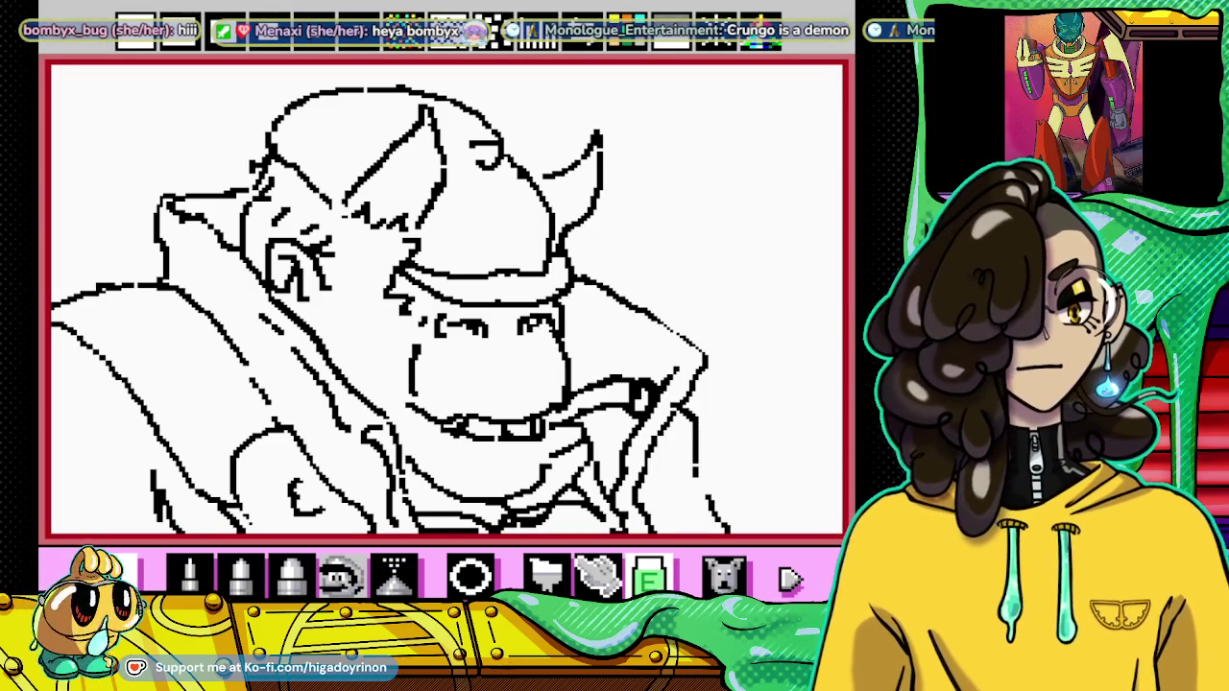
click(190, 574)
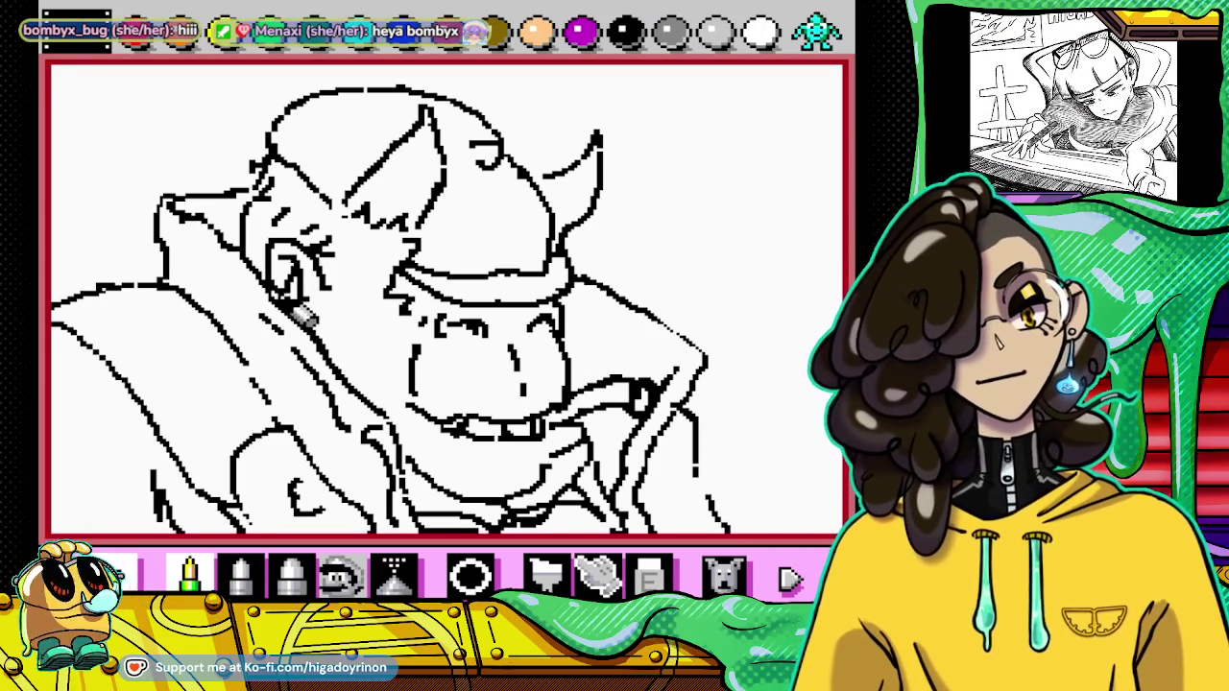
click(649, 576)
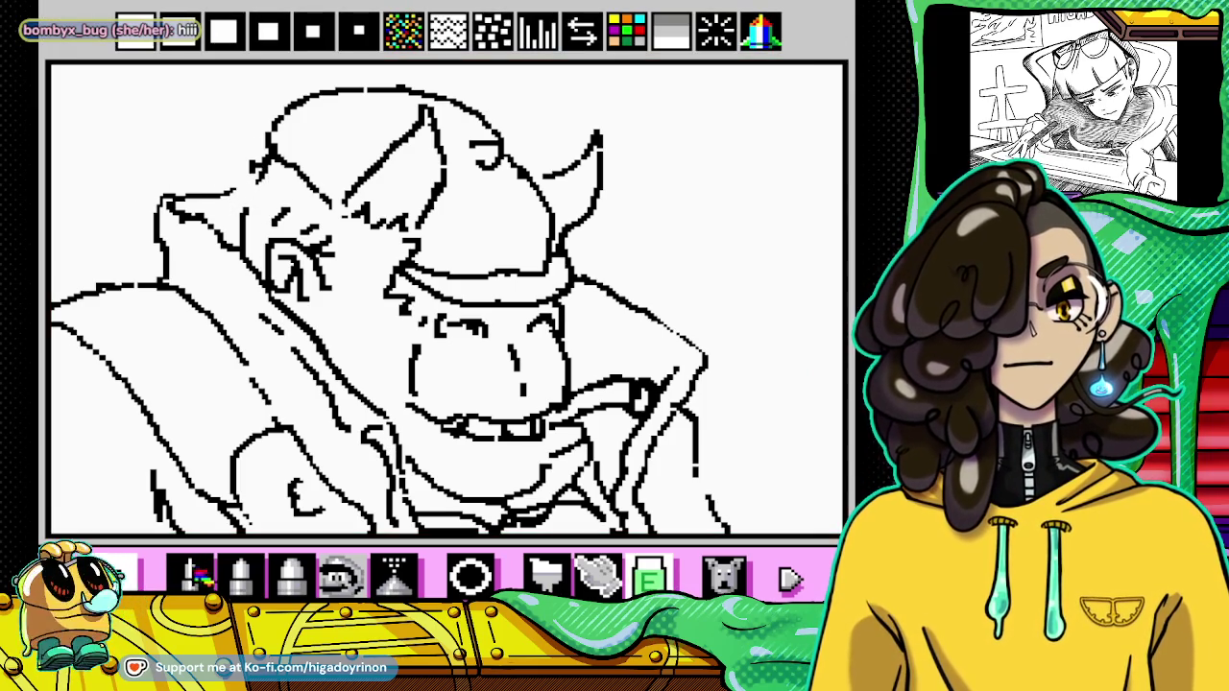
right_click(223, 438)
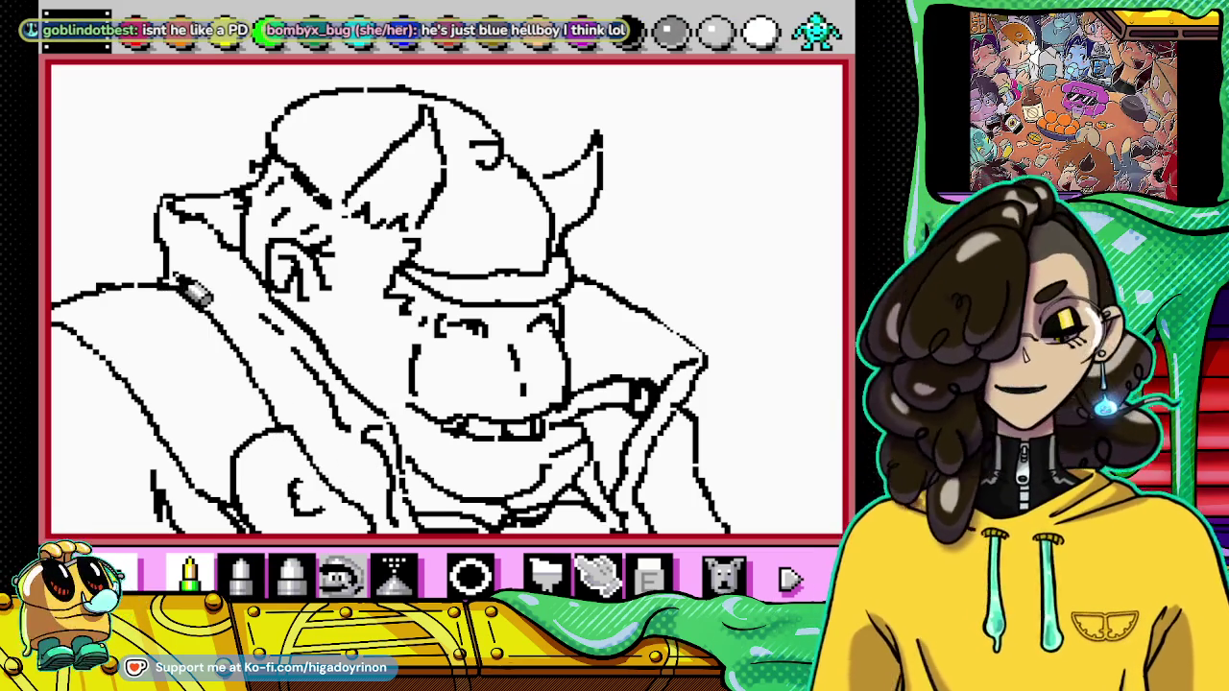
click(649, 574)
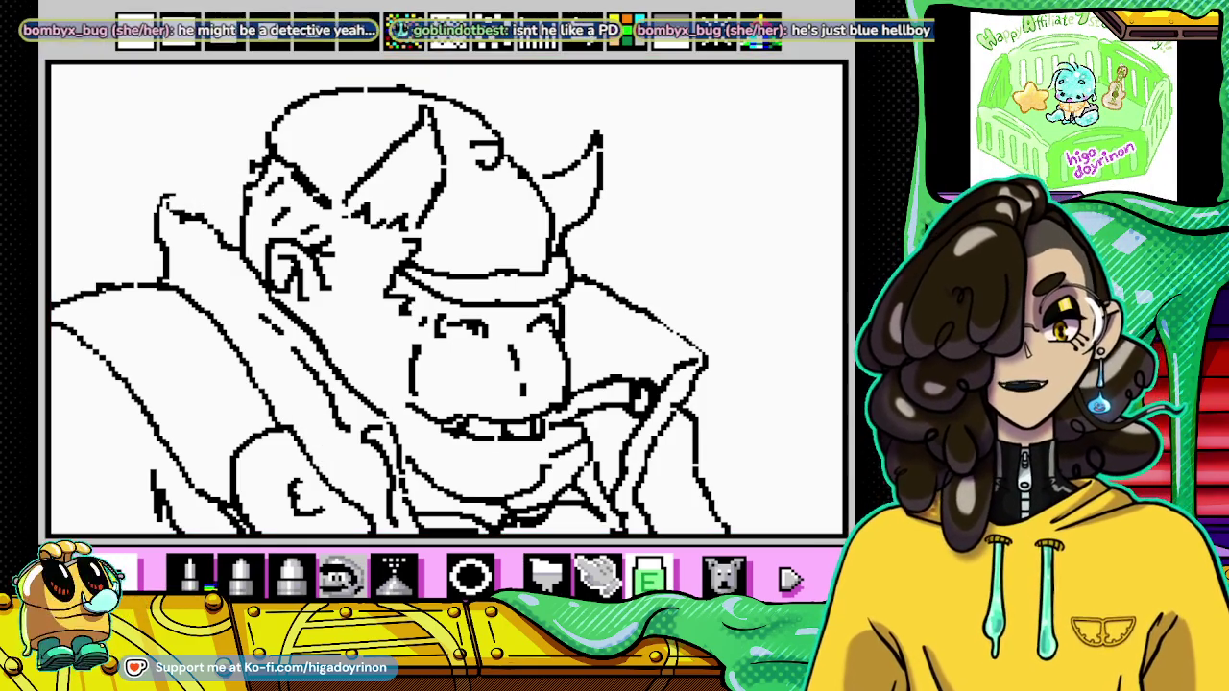
key(p)
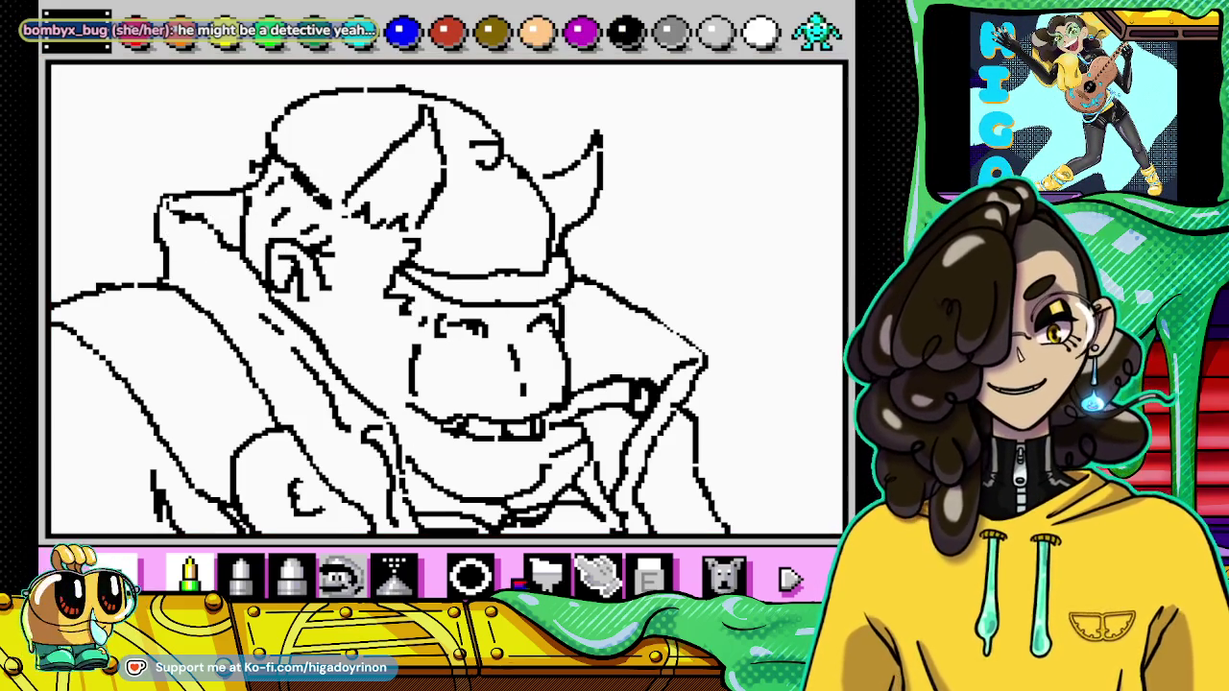
click(650, 576)
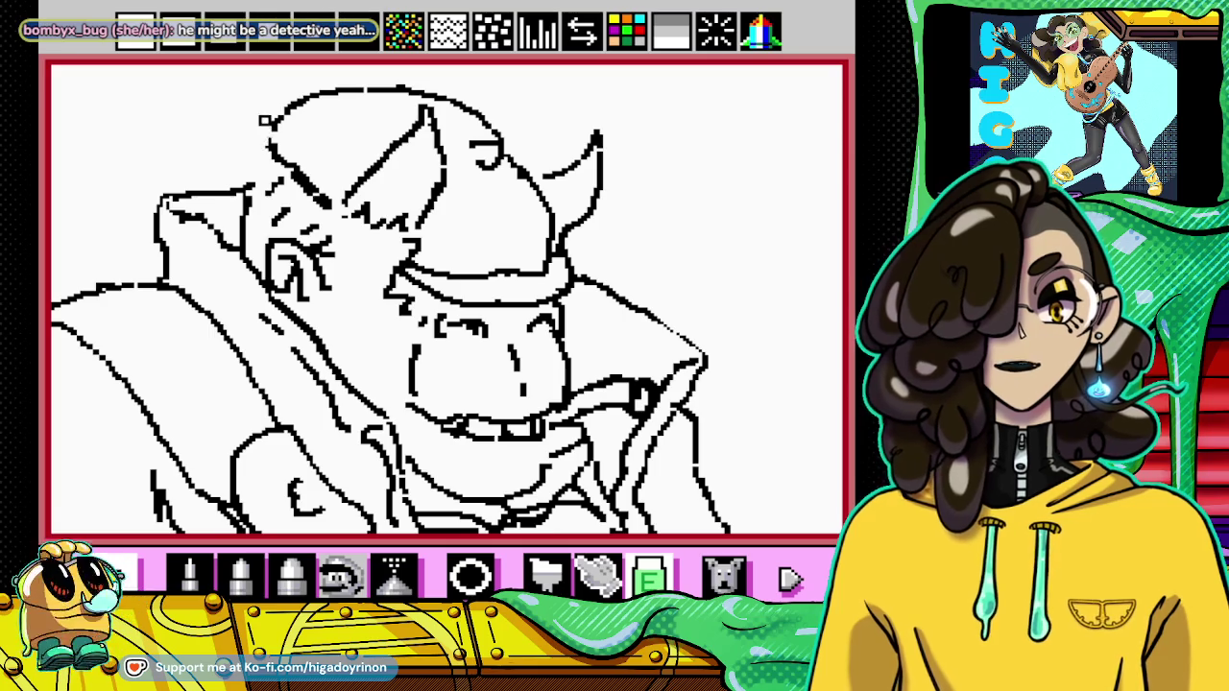
click(189, 574)
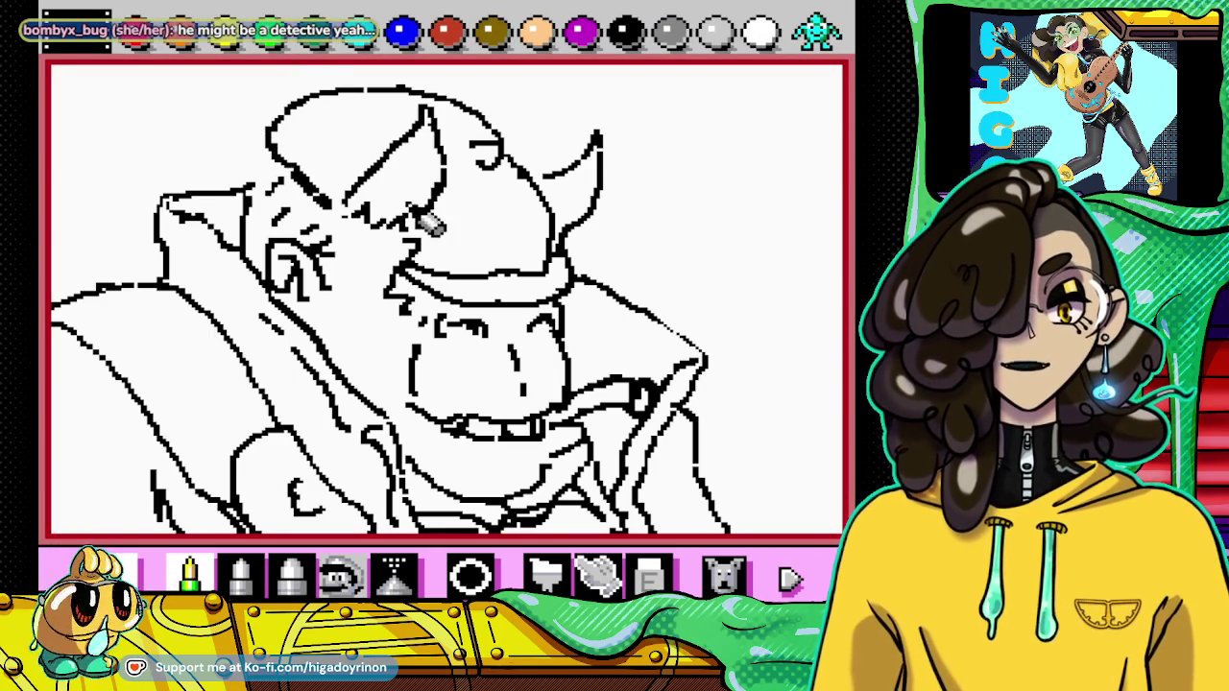
drag(236, 161, 271, 192)
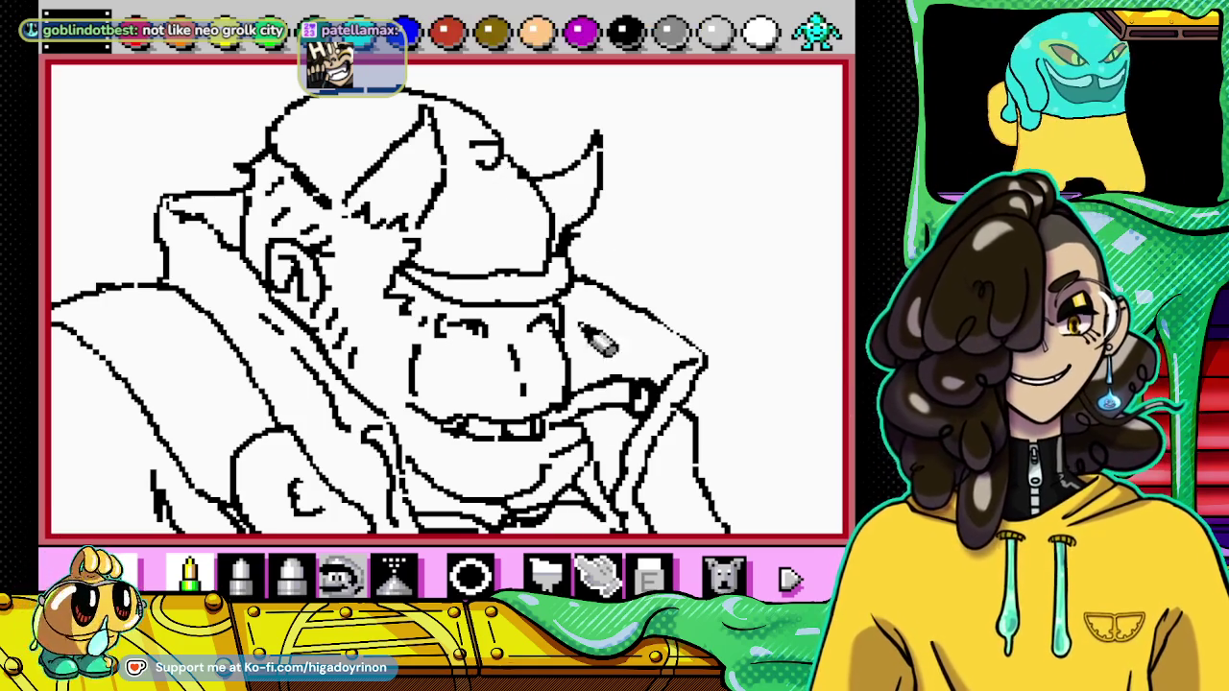
click(649, 576)
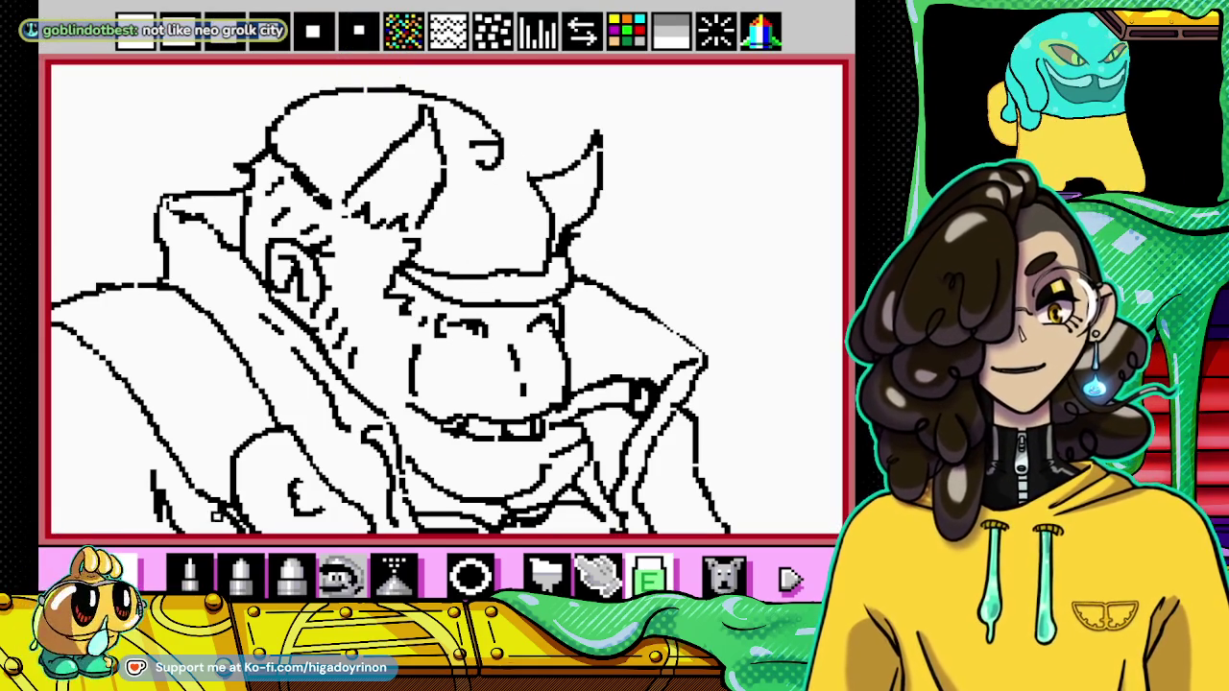
Step: Alternate eraser and pencil to remove stray pixels on the hat brim
click(189, 575)
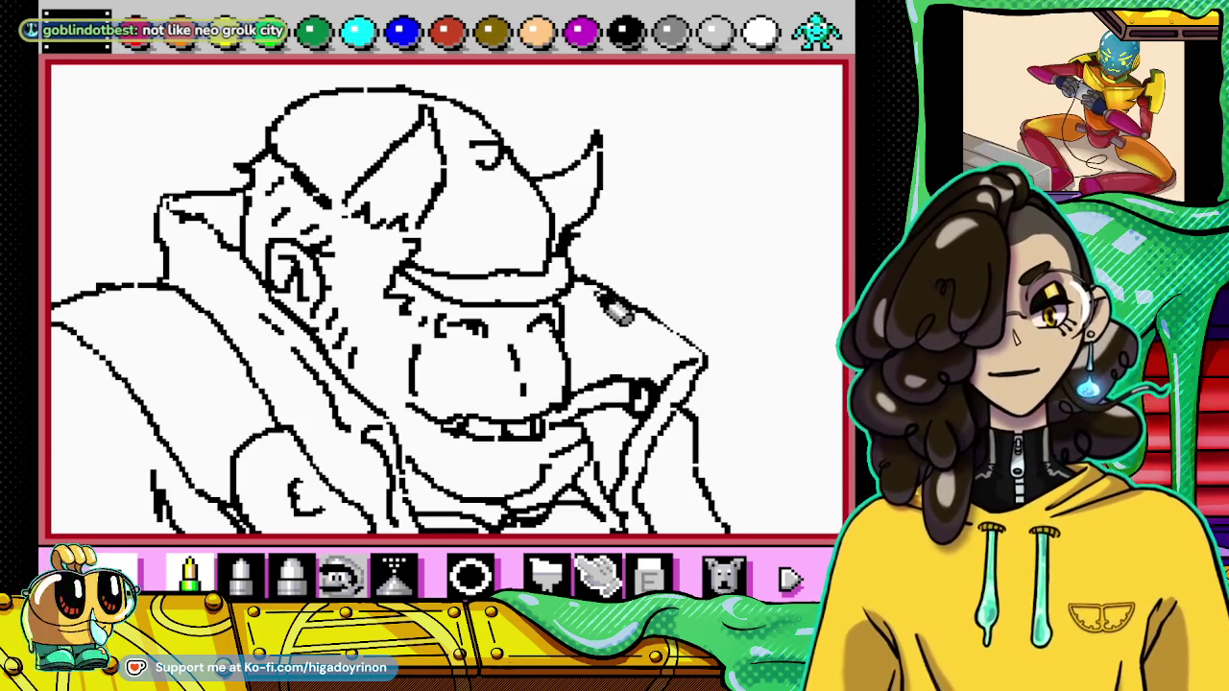
click(649, 574)
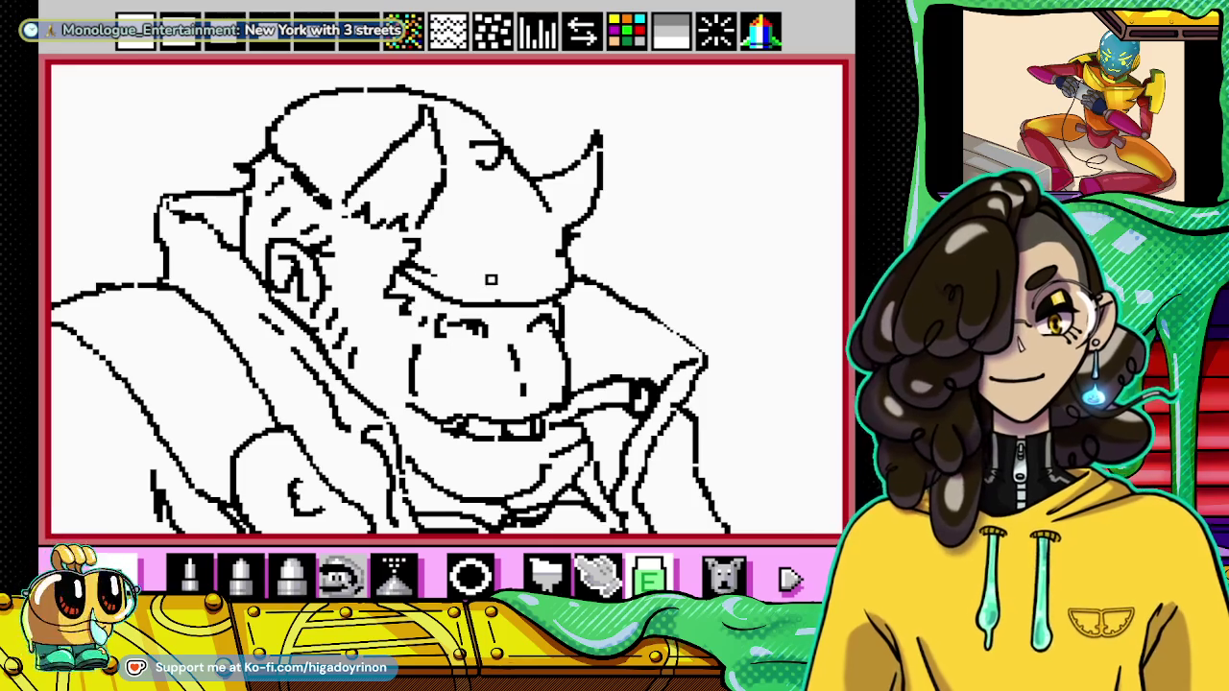
click(189, 575)
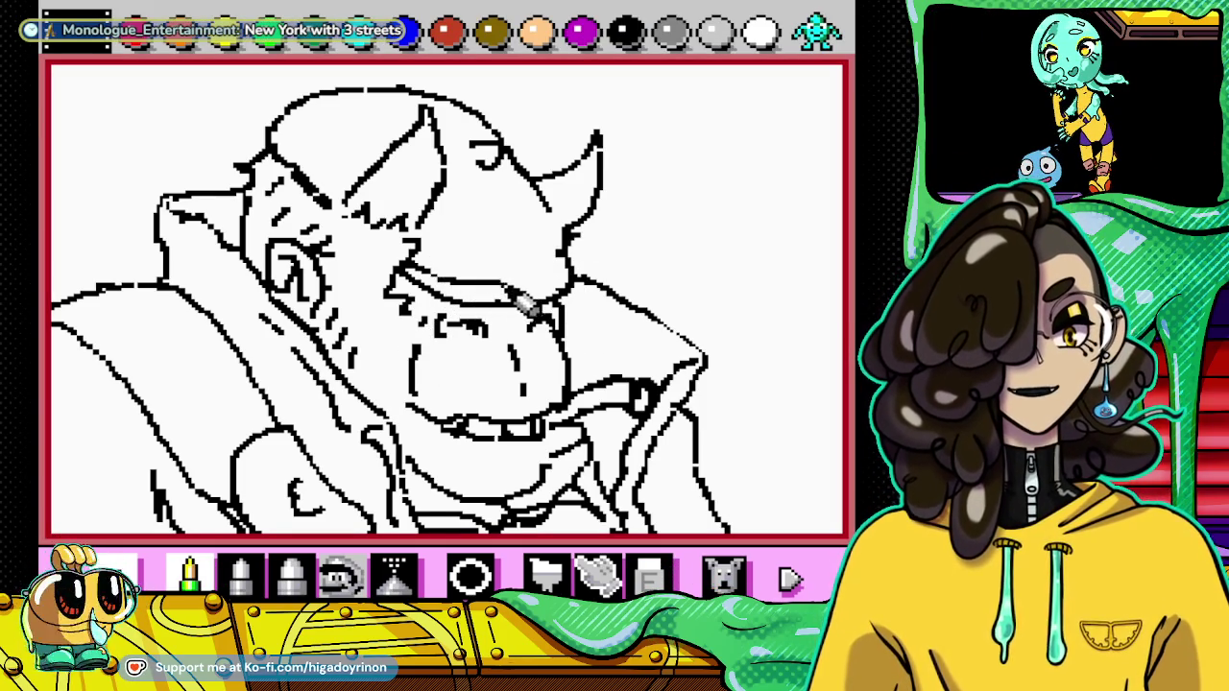
click(649, 574)
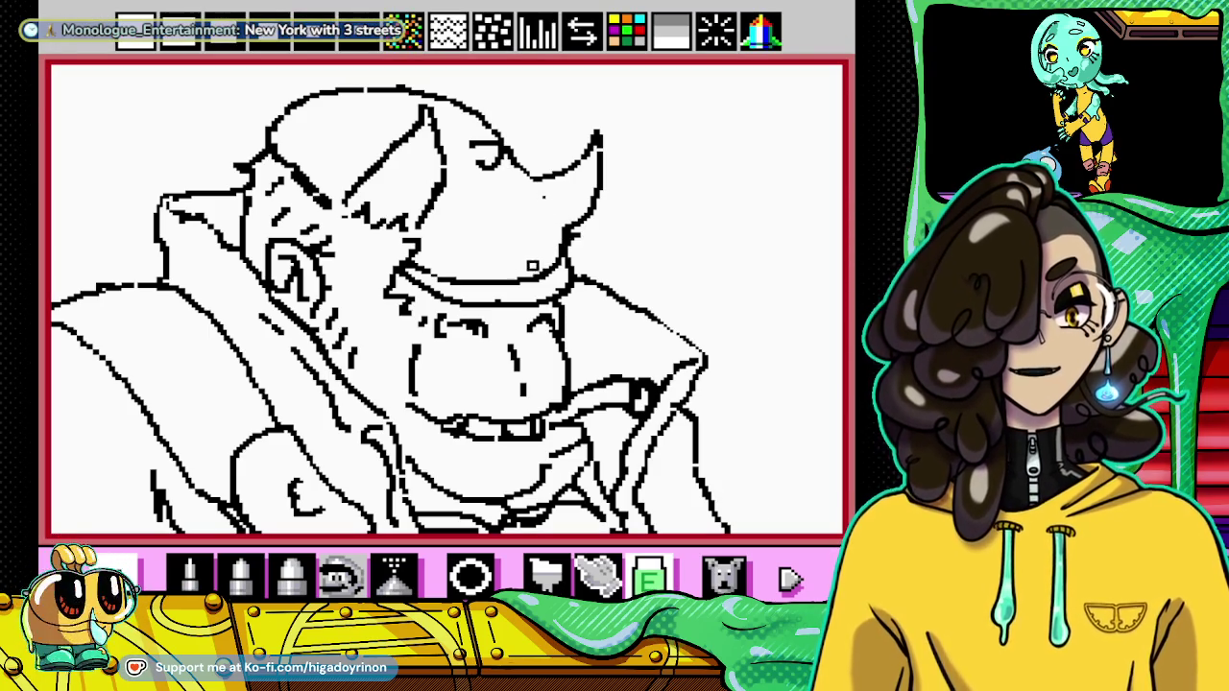
click(190, 574)
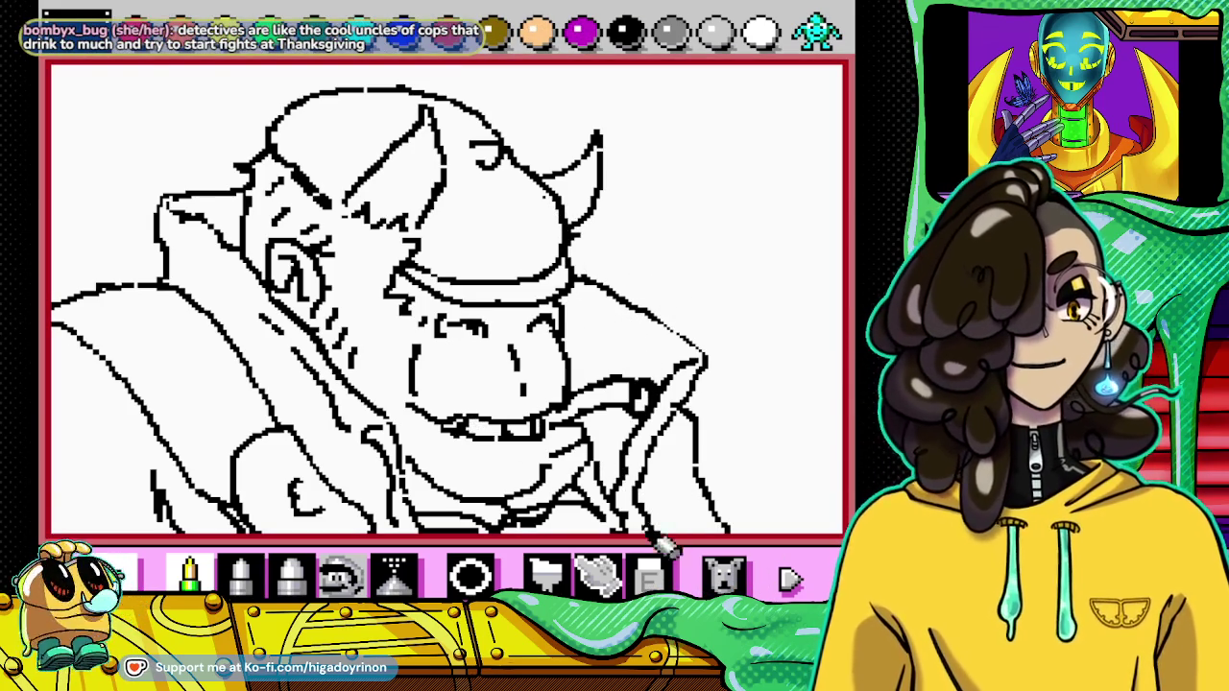
click(649, 576)
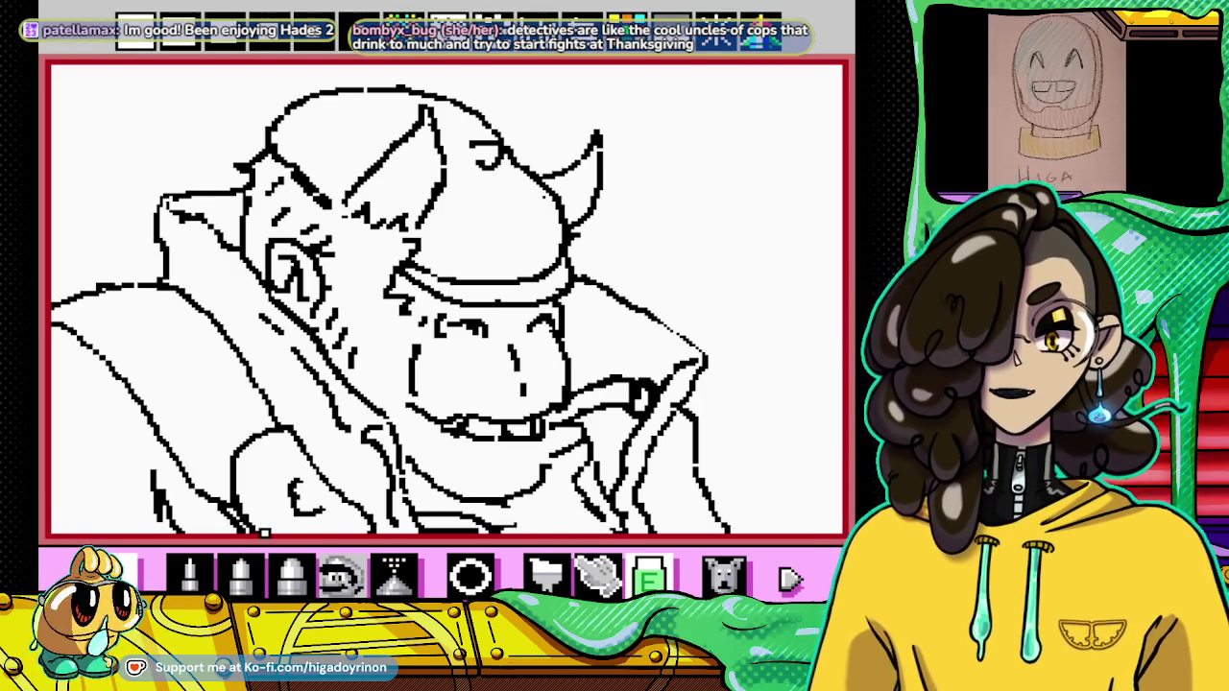
click(189, 574)
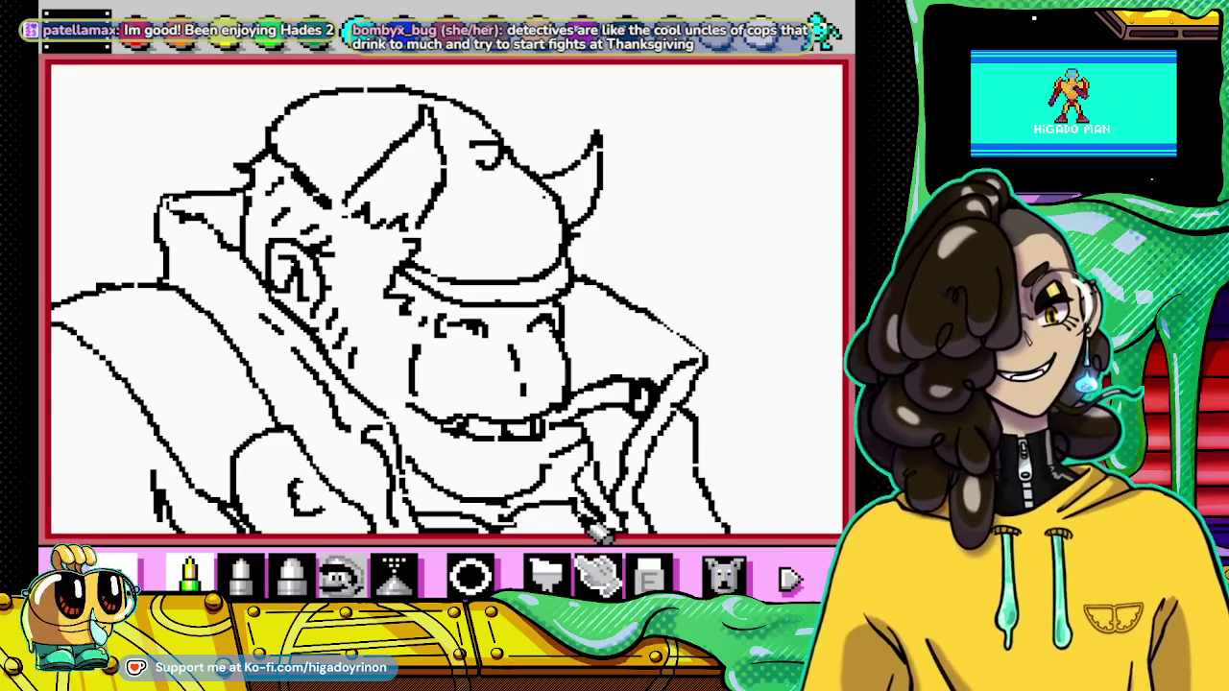
Step: Alternate eraser and pencil to fix small spots on the hat, horn and lower lines
click(649, 576)
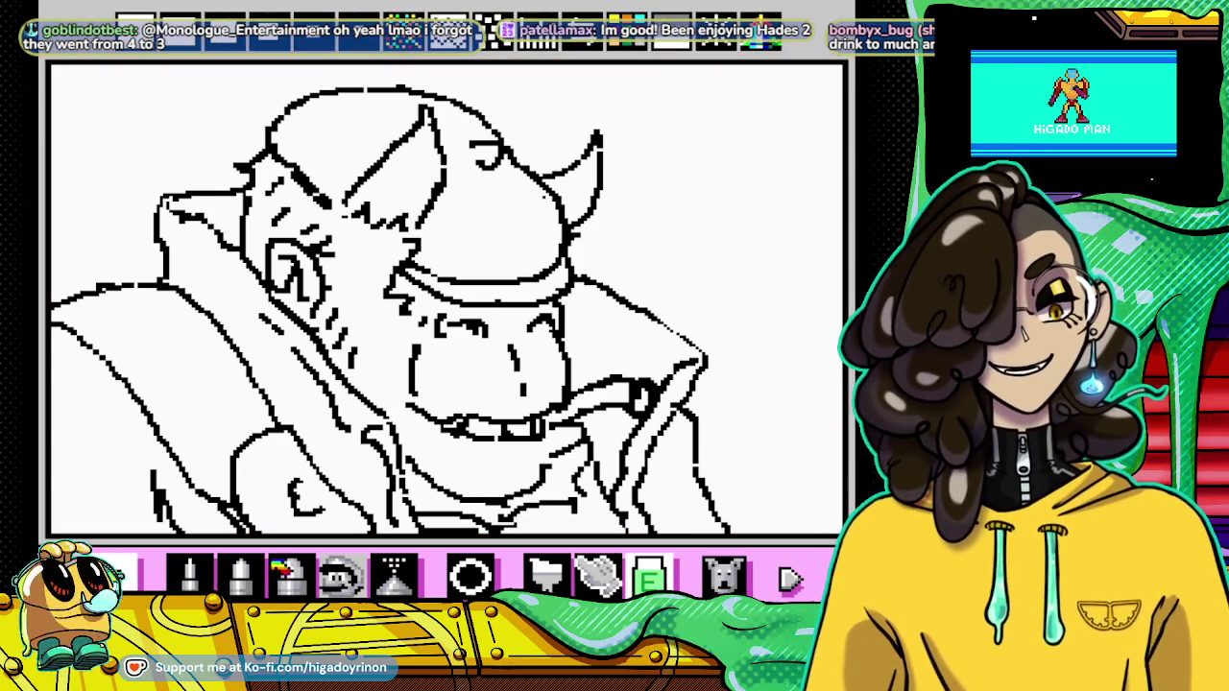
click(189, 574)
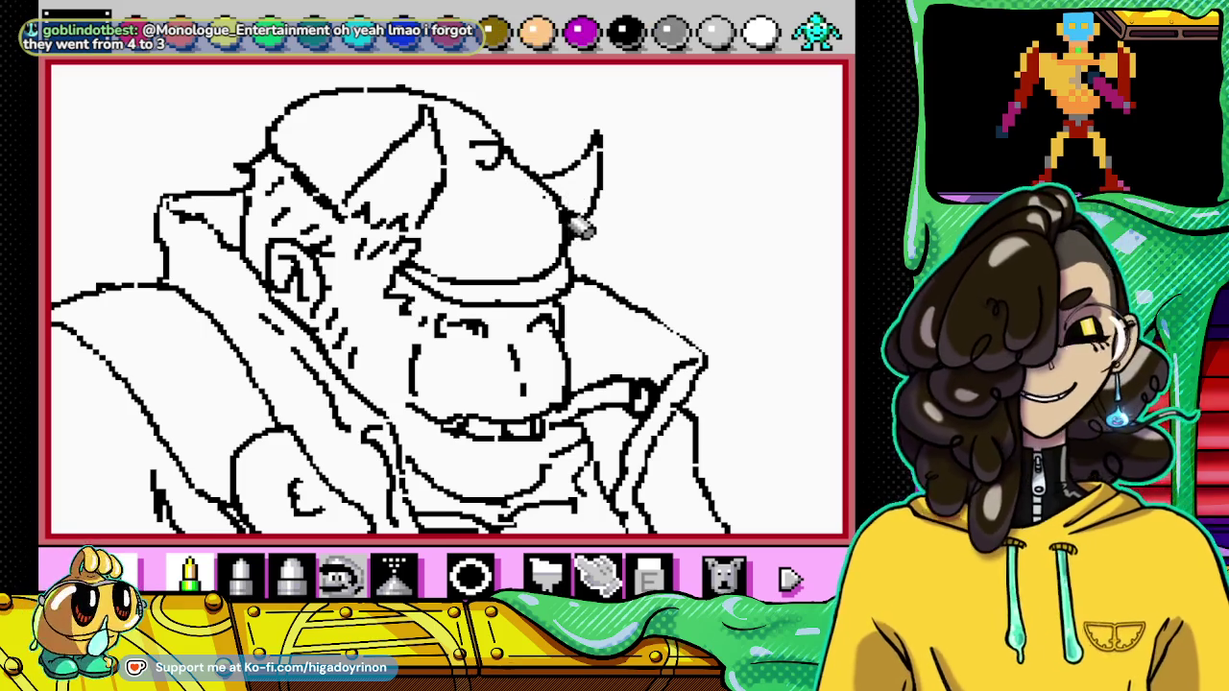
click(649, 576)
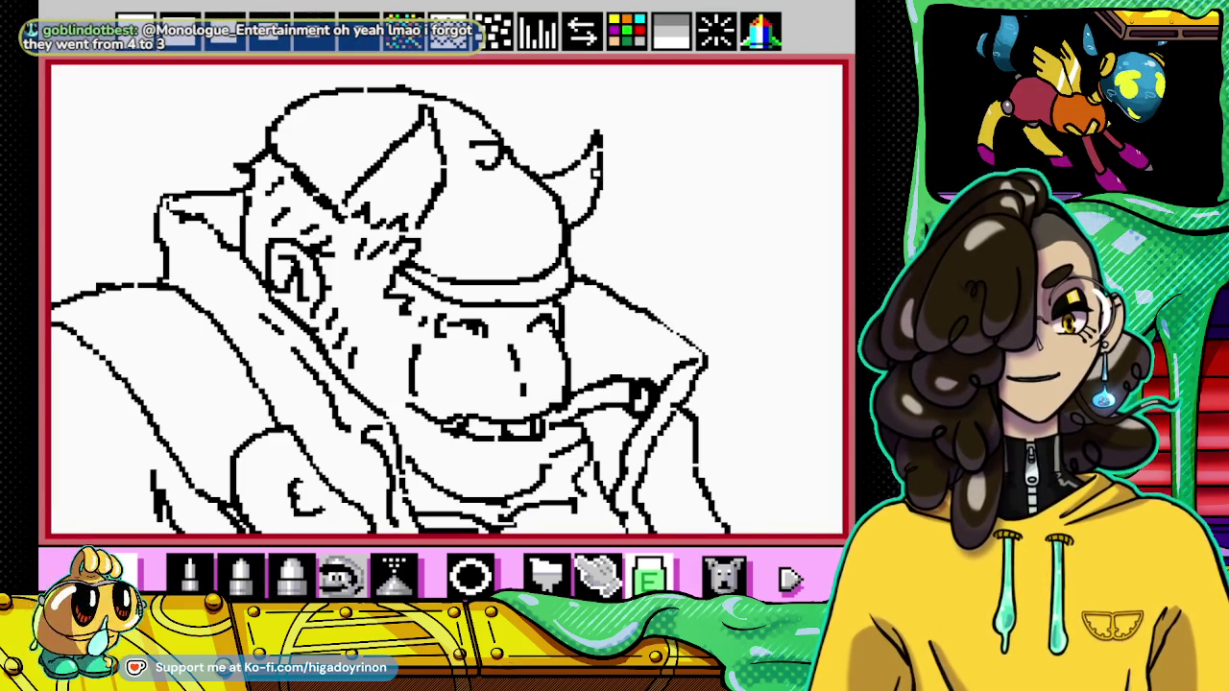
click(189, 574)
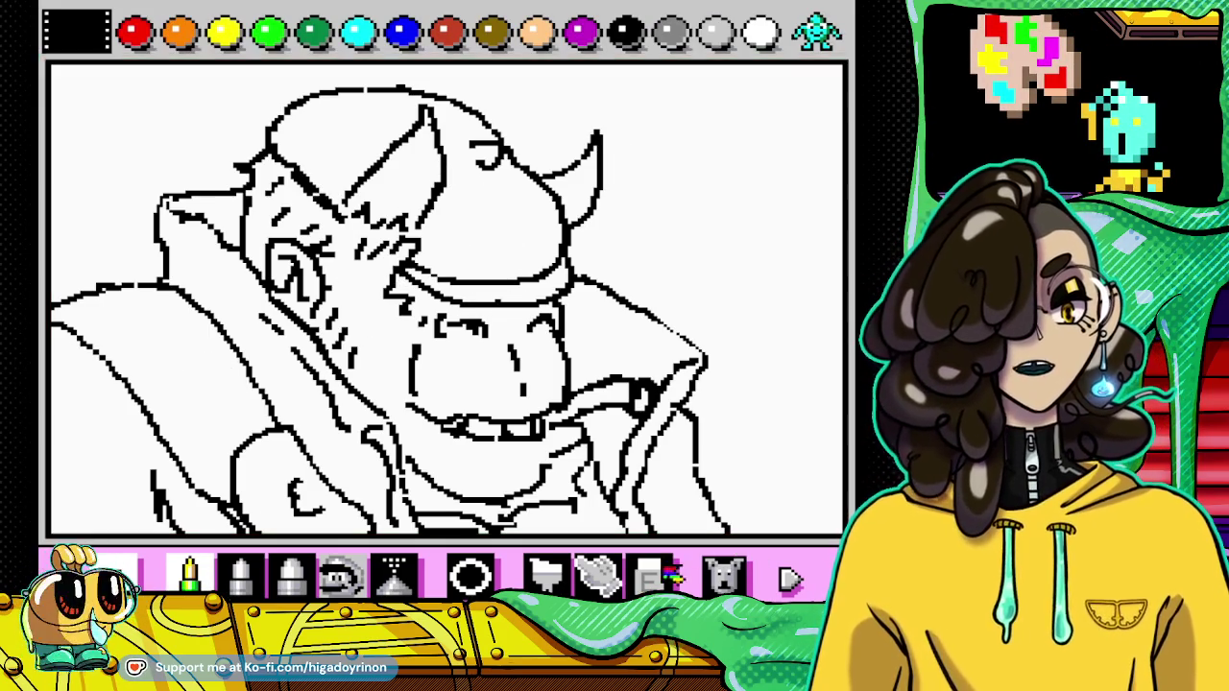
click(650, 574)
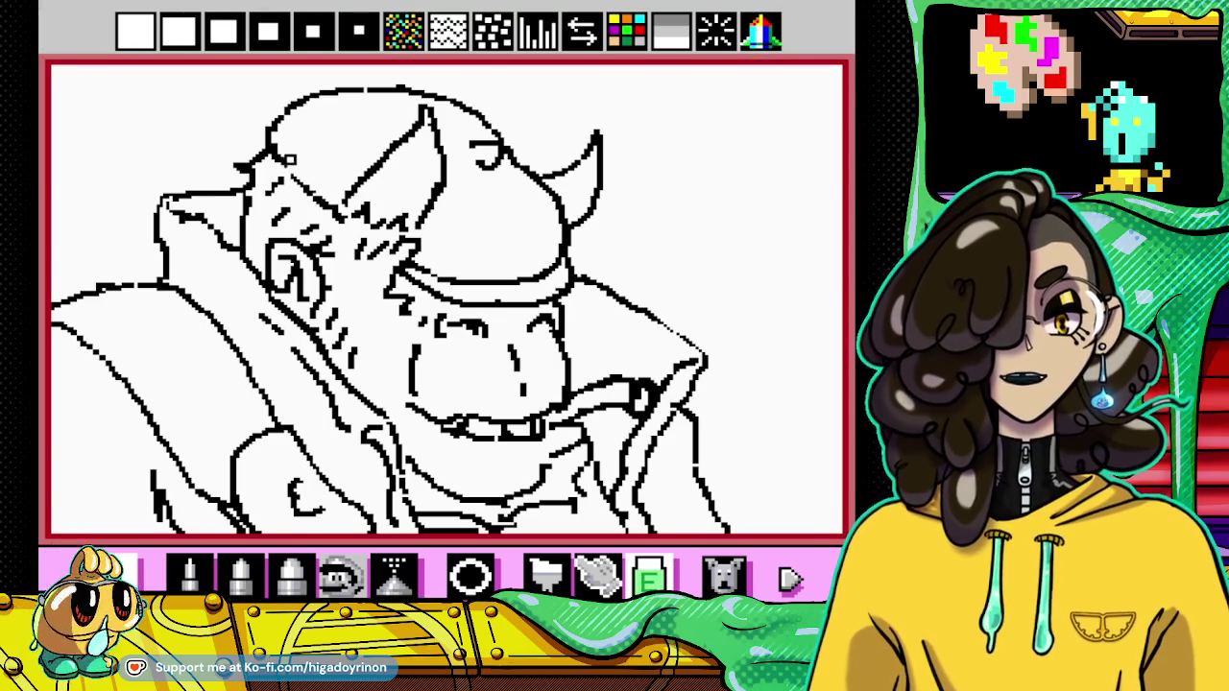
click(189, 574)
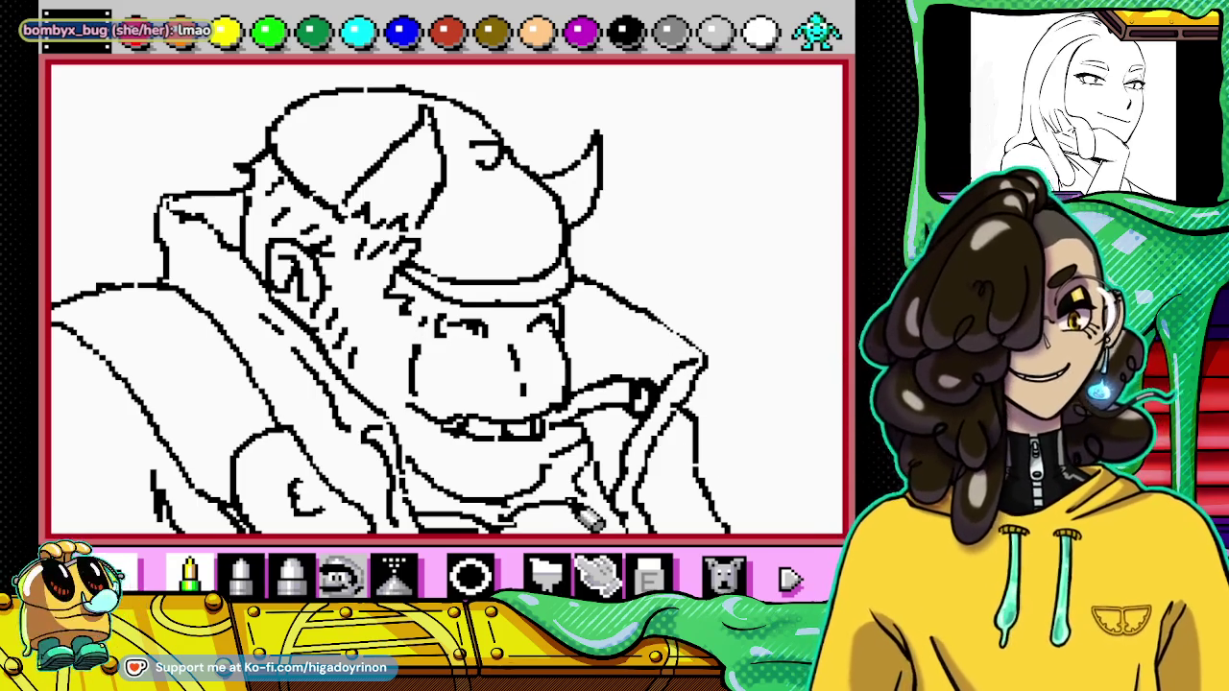
click(651, 576)
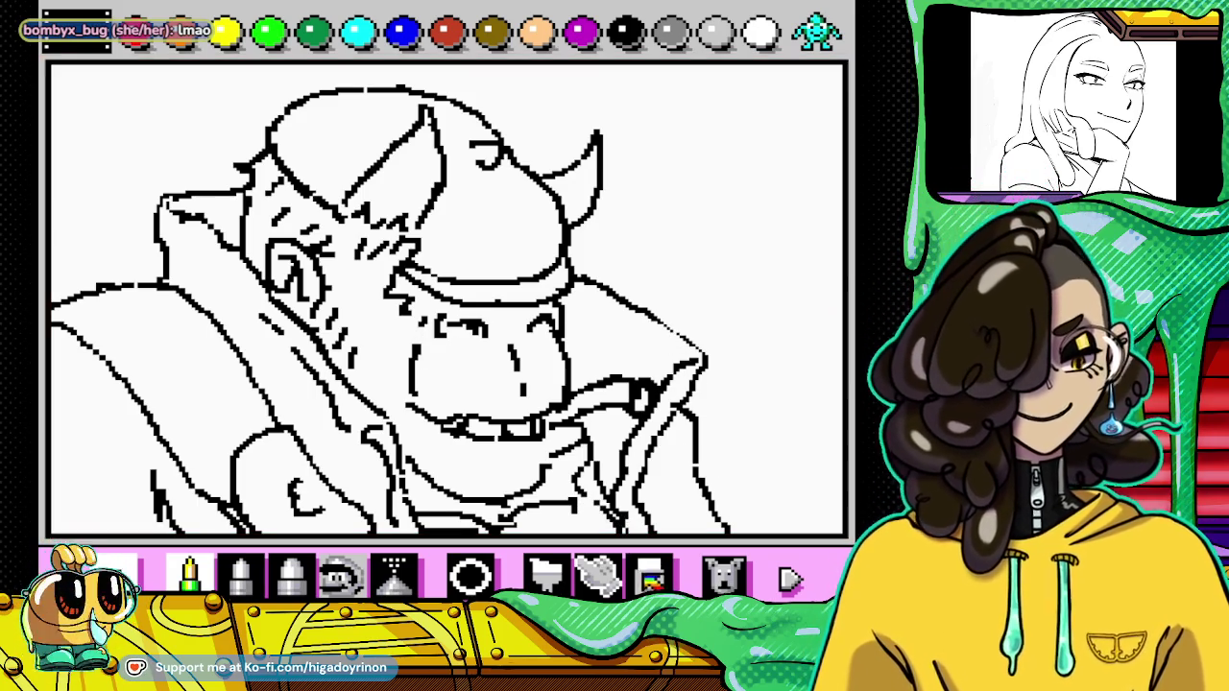
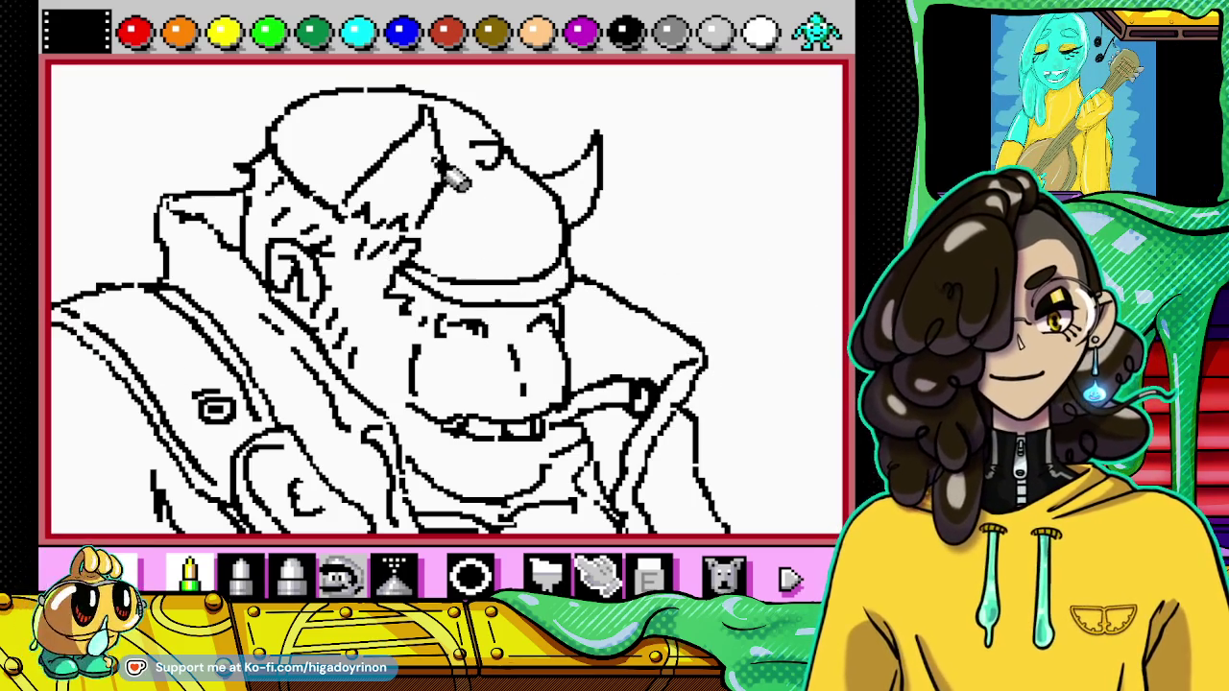
Step: Erase stray marks along the helmet lines with a small eraser
click(650, 576)
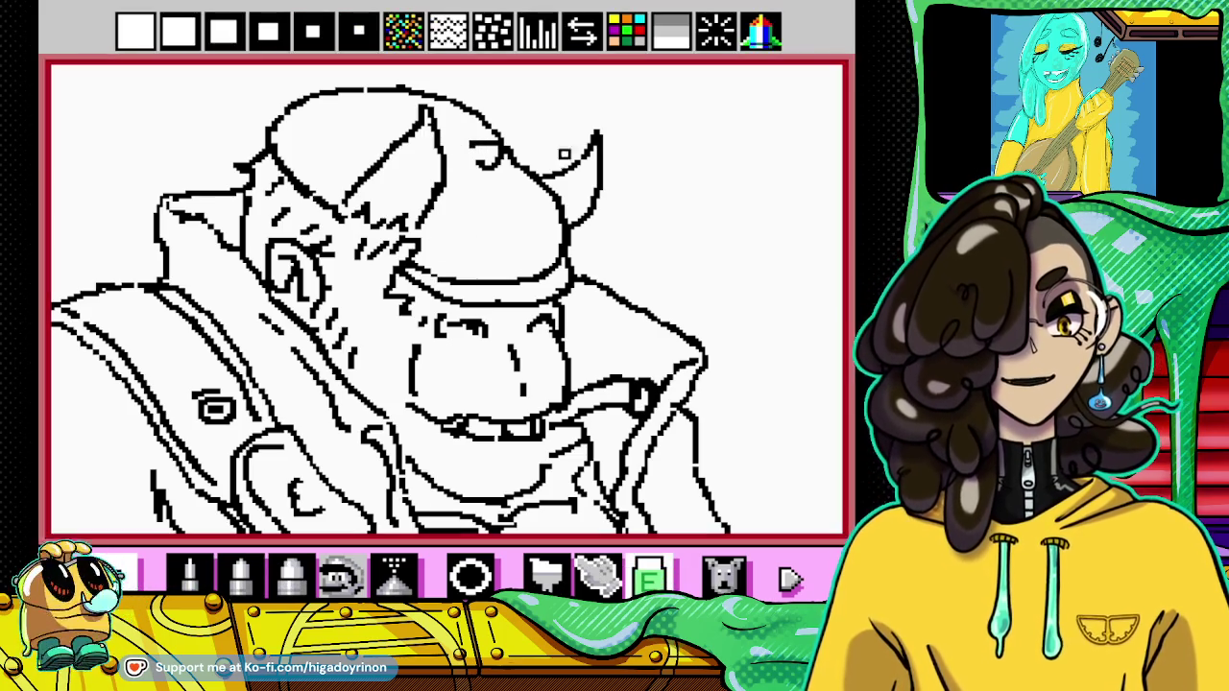
click(353, 33)
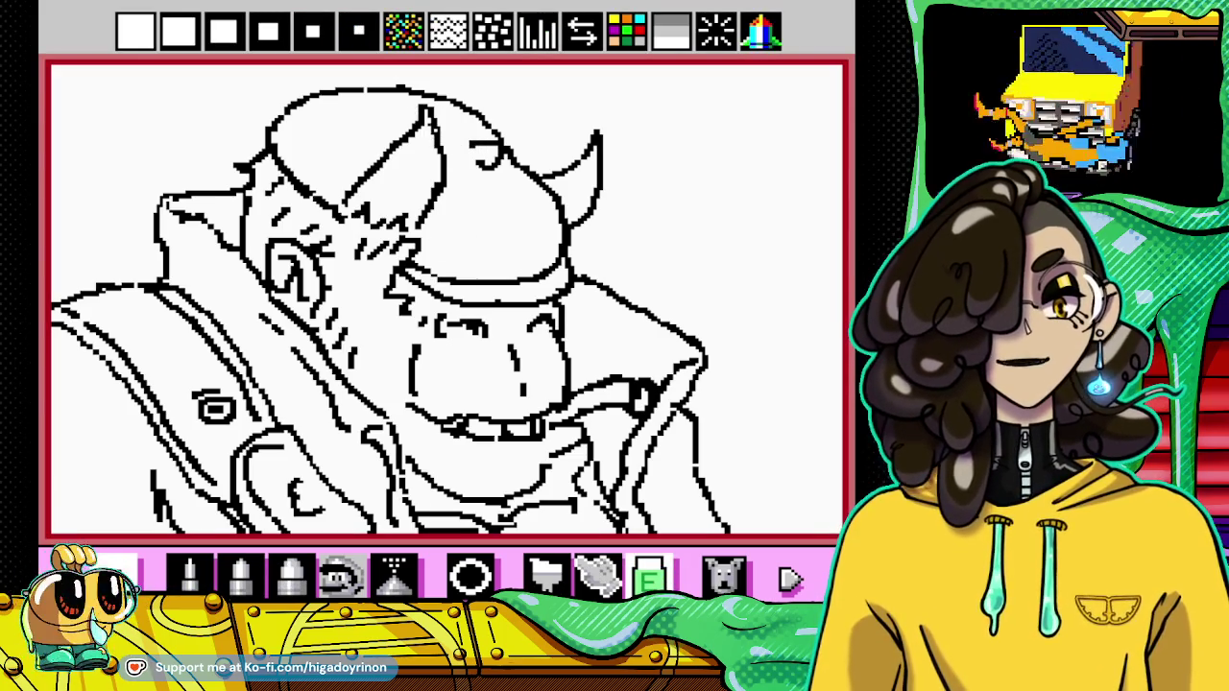
mouse_move(431, 139)
mouse_down()
mouse_move(403, 175)
mouse_move(389, 144)
mouse_up()
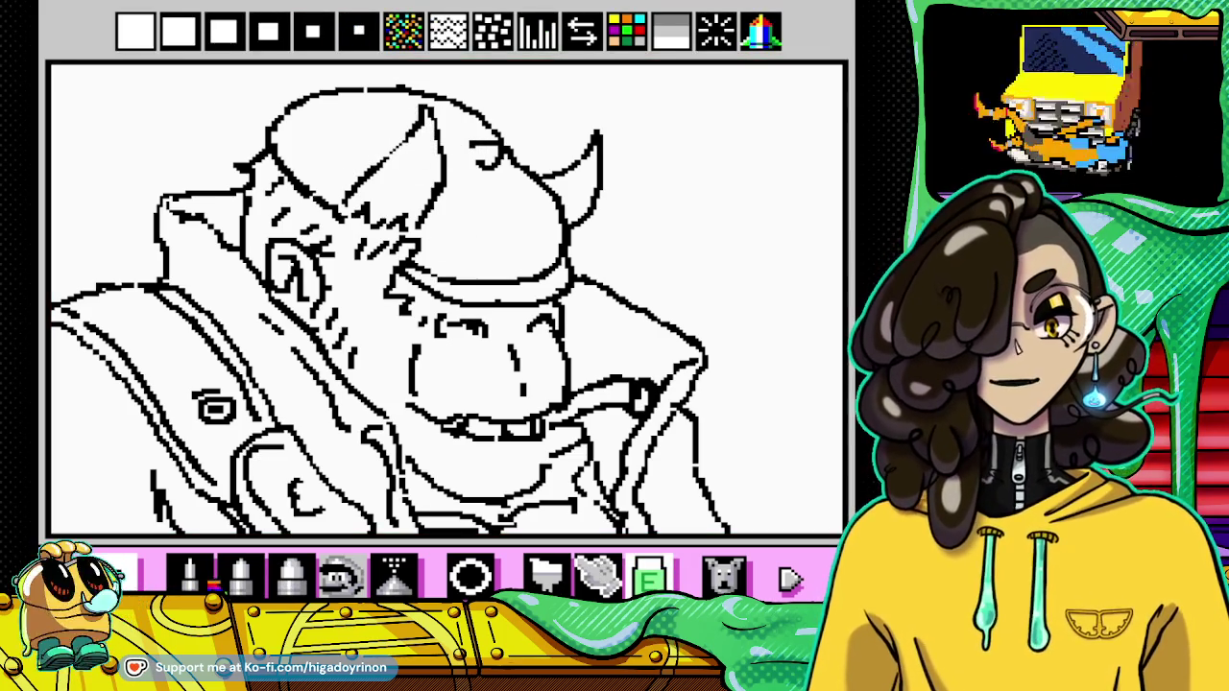
Step: Draw a short vertical cheek line on the brute's face
click(190, 576)
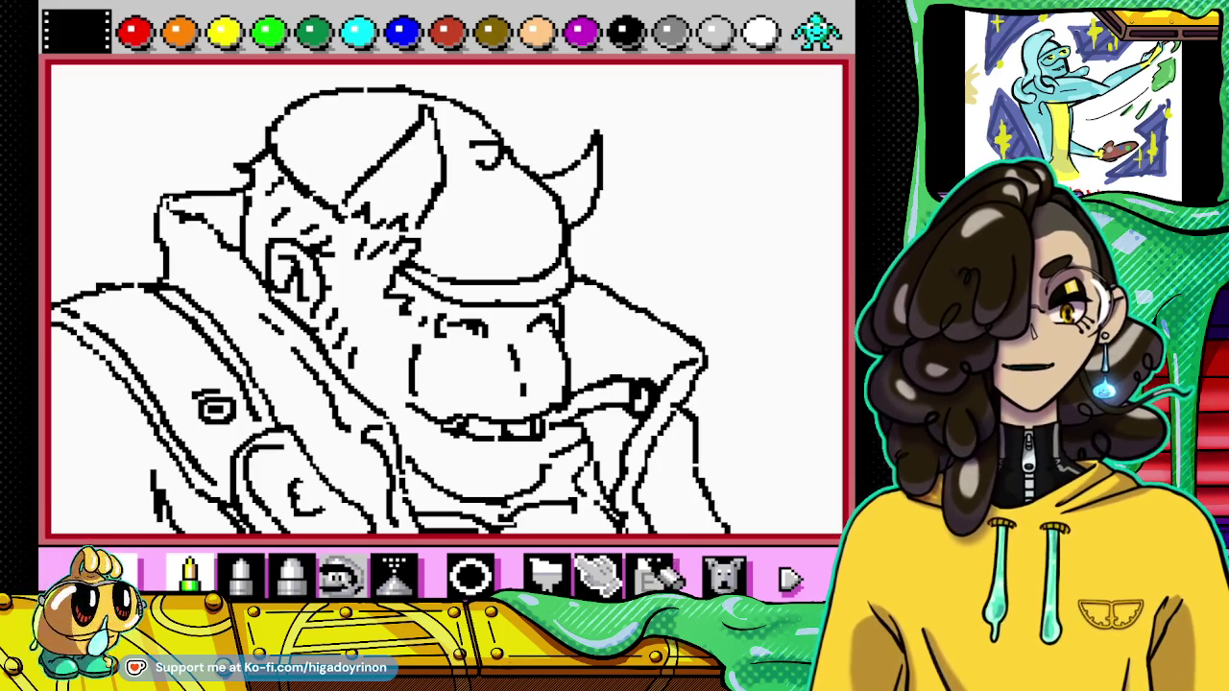
click(650, 576)
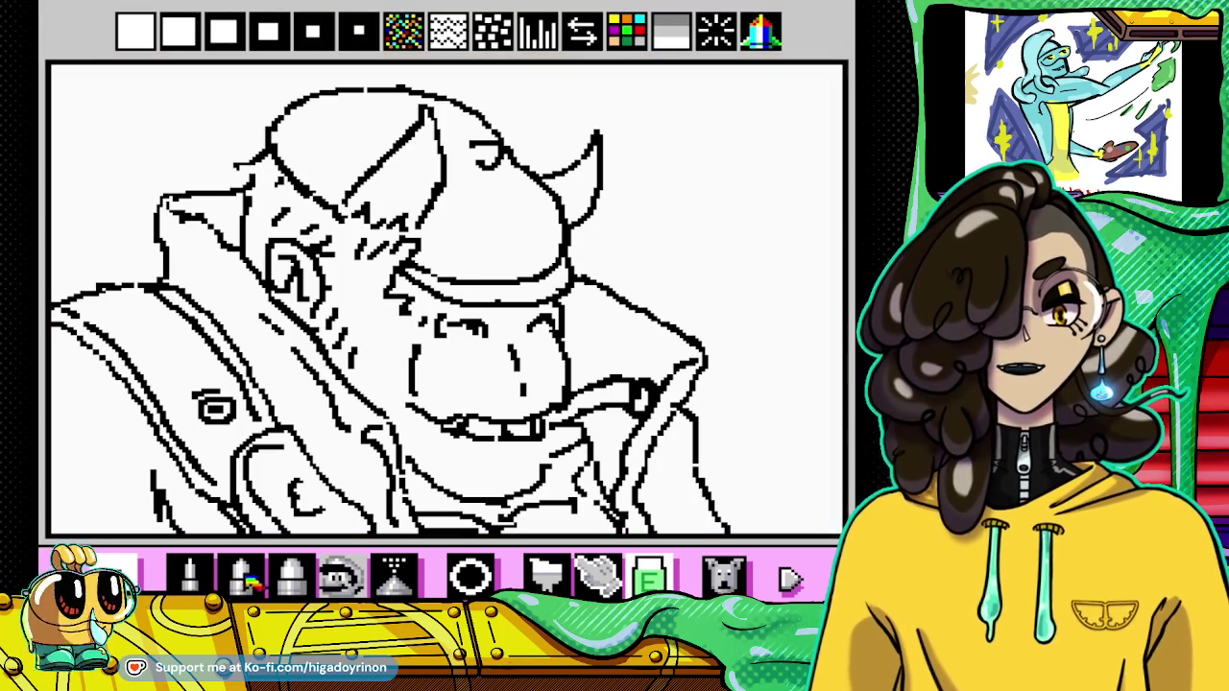
click(190, 574)
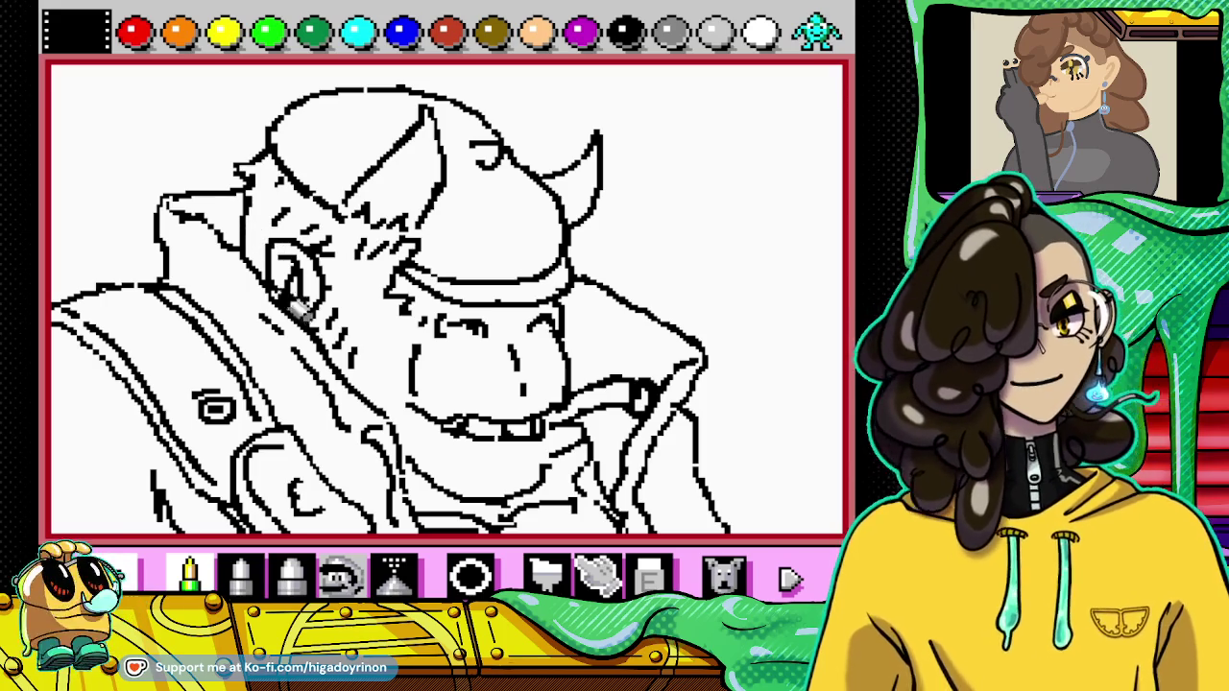
click(650, 576)
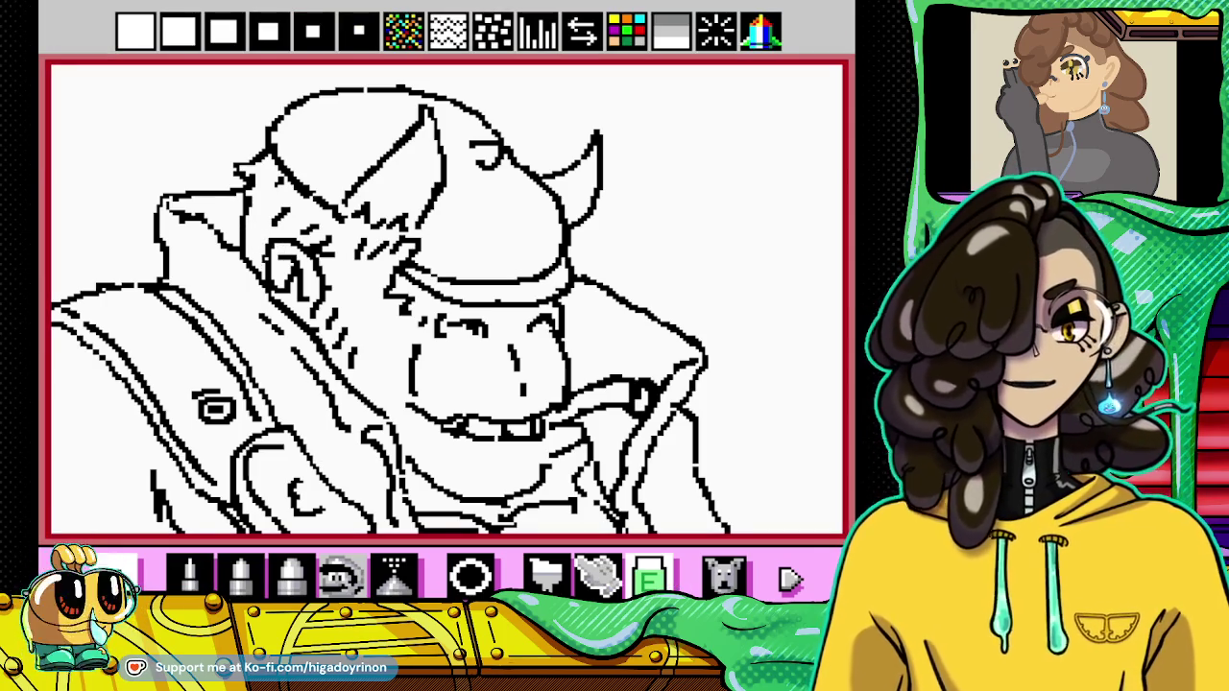
right_click(248, 213)
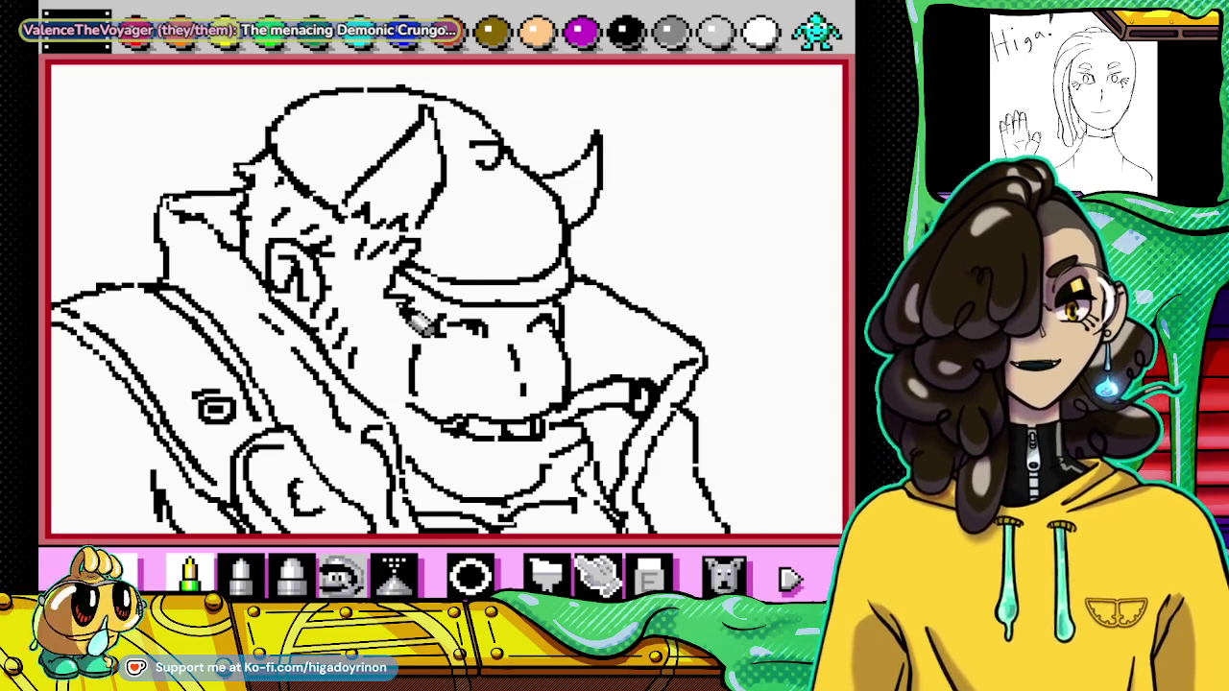
drag(411, 346, 414, 390)
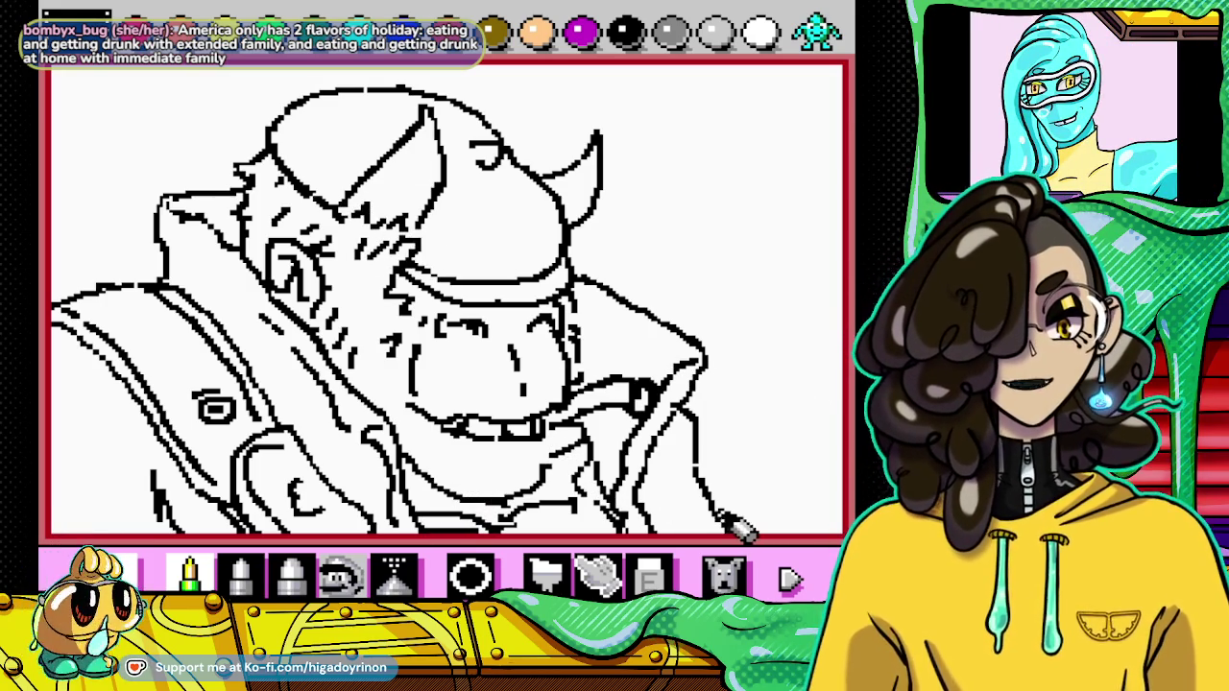
Step: Sketch squiggly smoke wisps at the top right, trailing down toward the cigar
drag(637, 165, 778, 165)
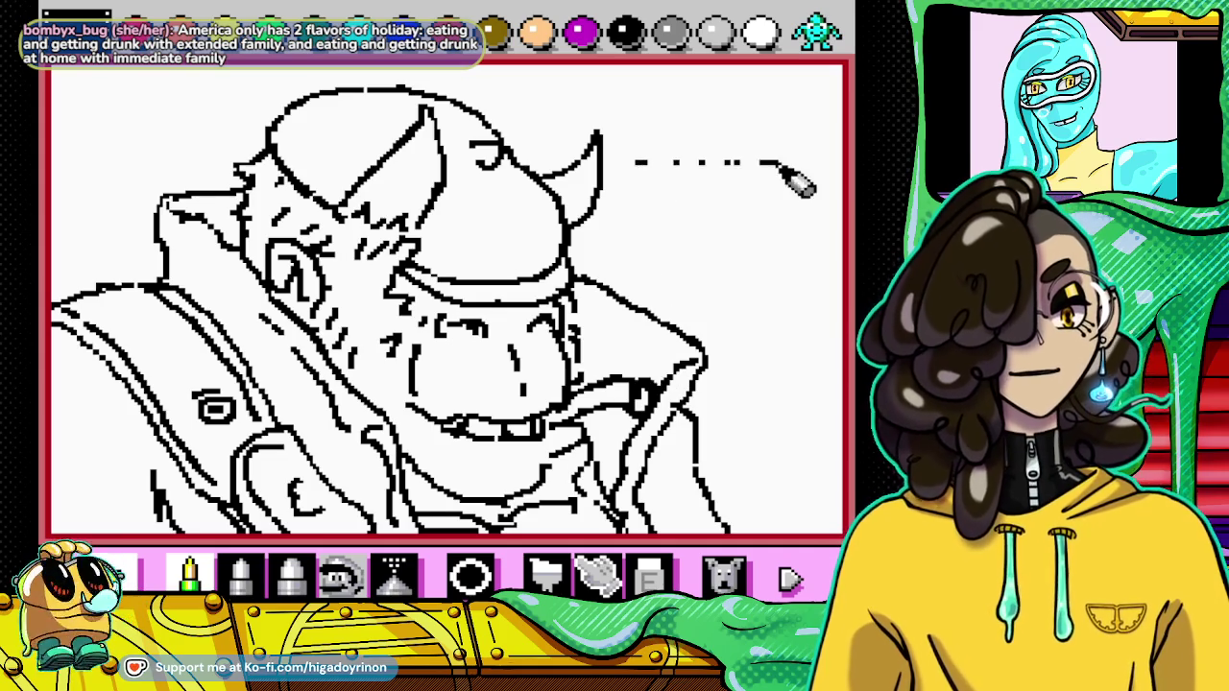
mouse_move(653, 183)
mouse_down()
mouse_move(729, 188)
mouse_move(664, 240)
mouse_up()
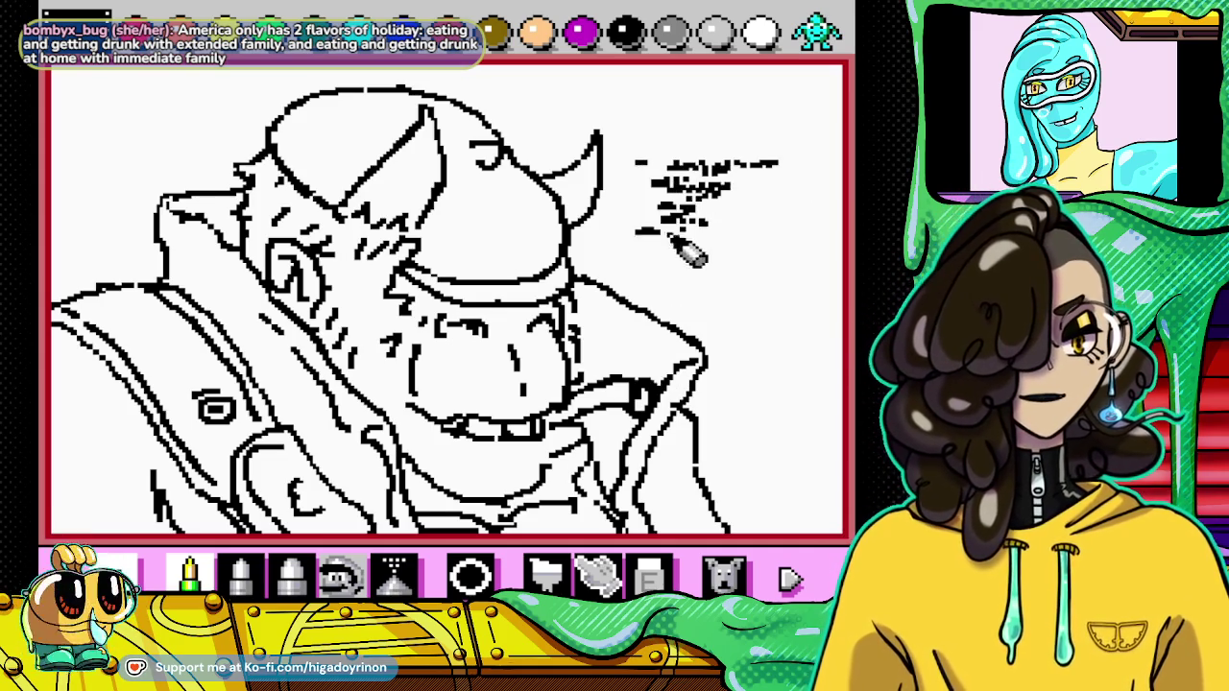
mouse_move(708, 288)
mouse_down()
mouse_move(674, 312)
mouse_move(689, 346)
mouse_move(654, 358)
mouse_up()
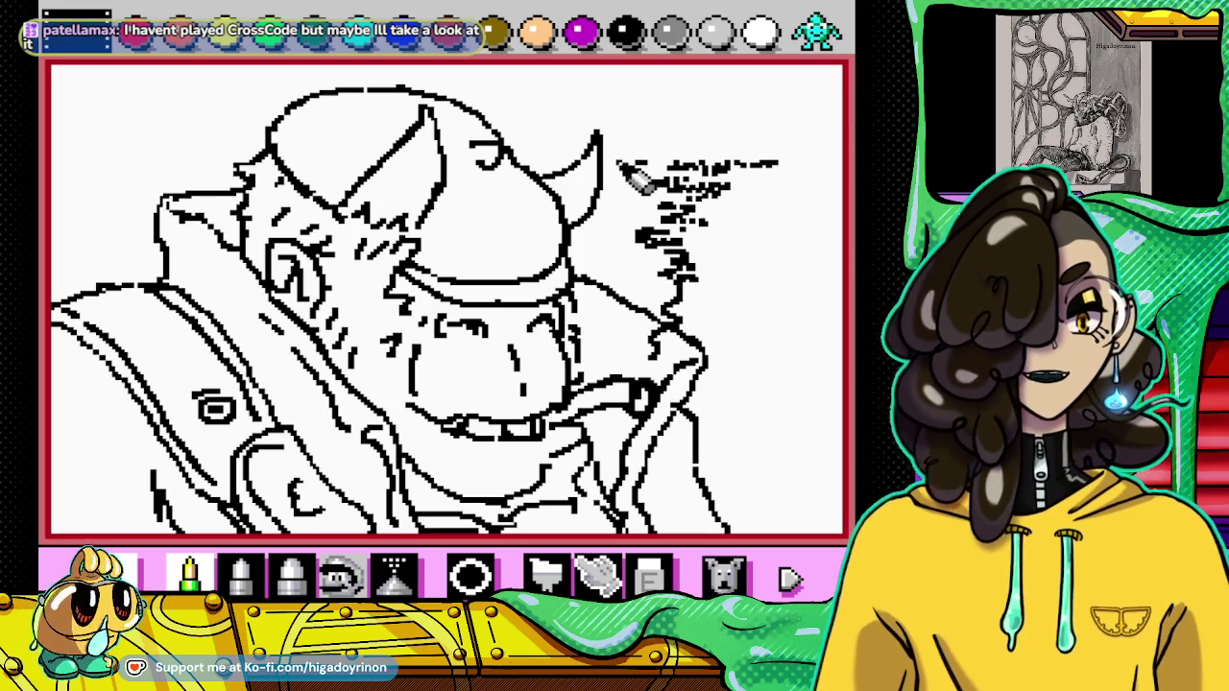
click(651, 574)
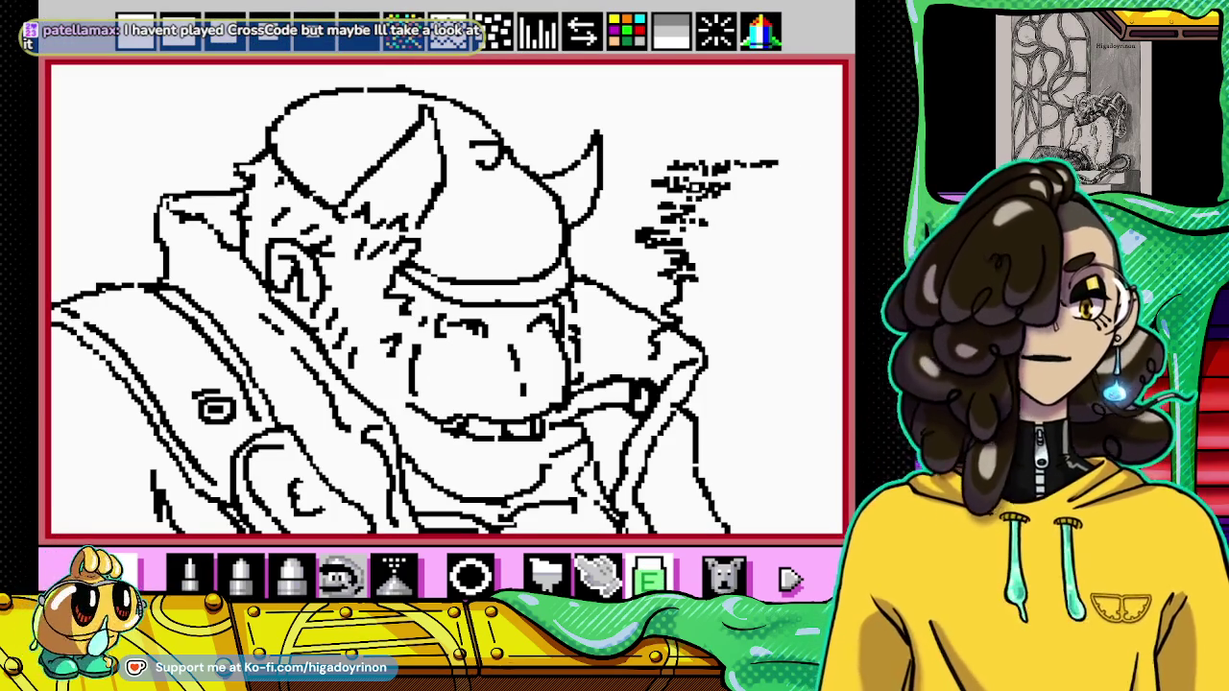
click(189, 574)
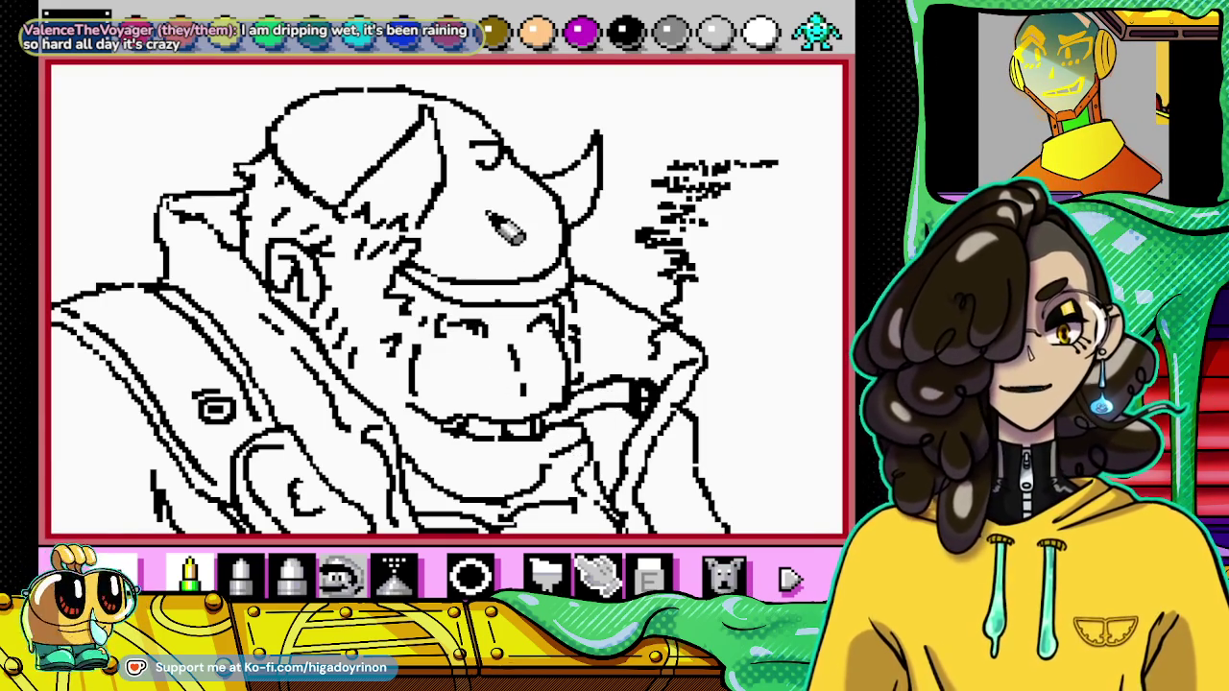
Step: Redraw a line along the top of the helmet
click(649, 576)
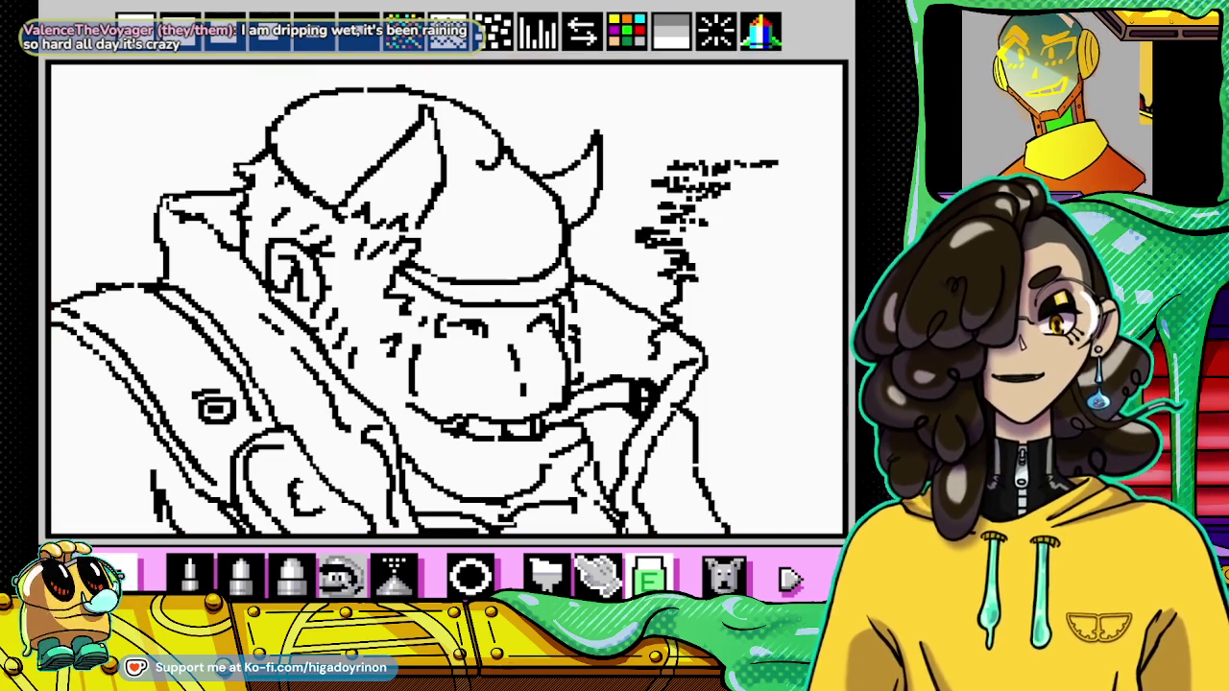
key(b)
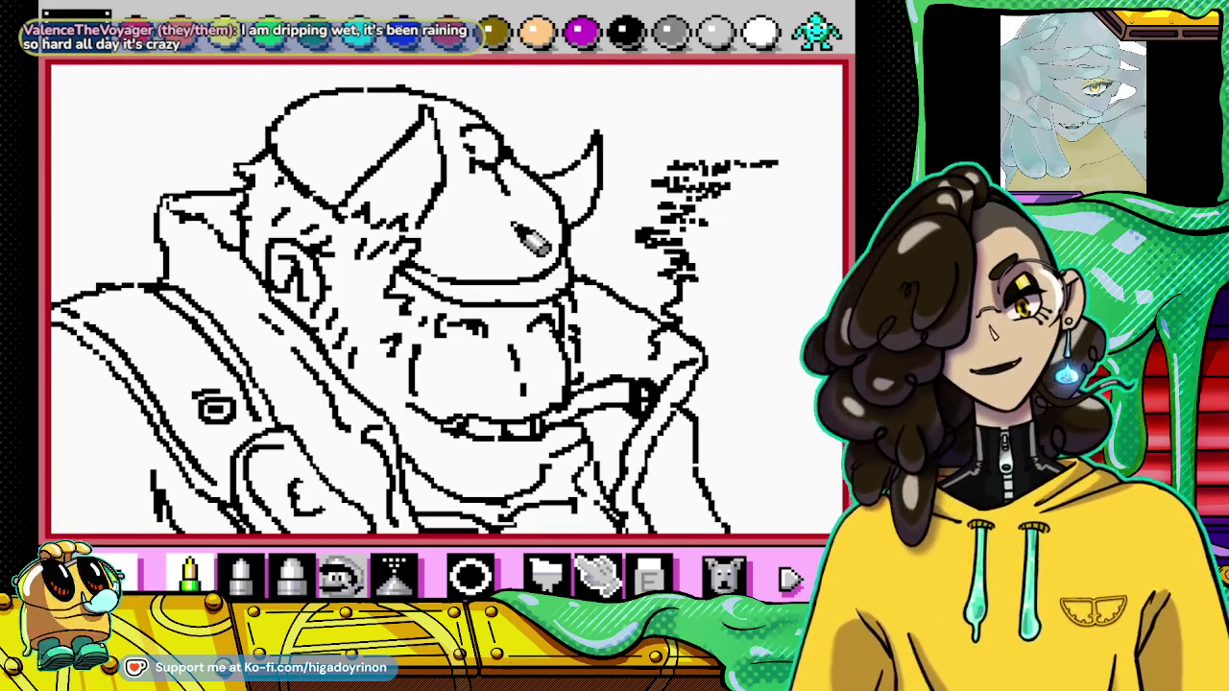
drag(389, 113, 317, 117)
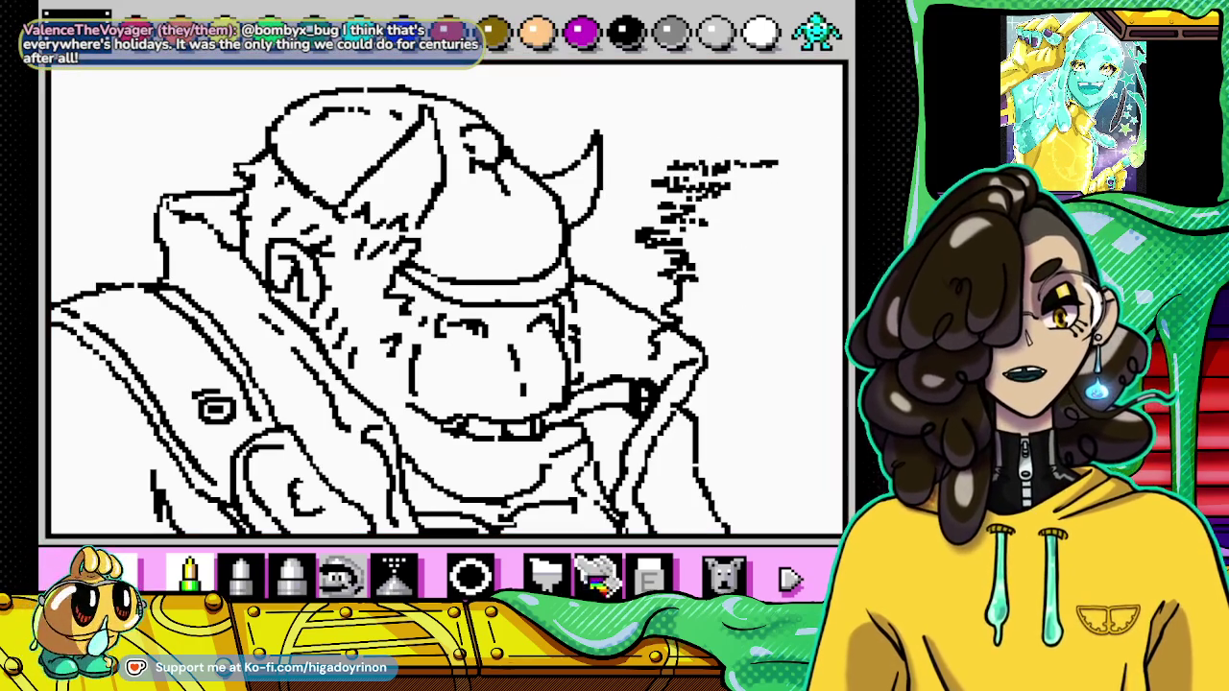
click(648, 576)
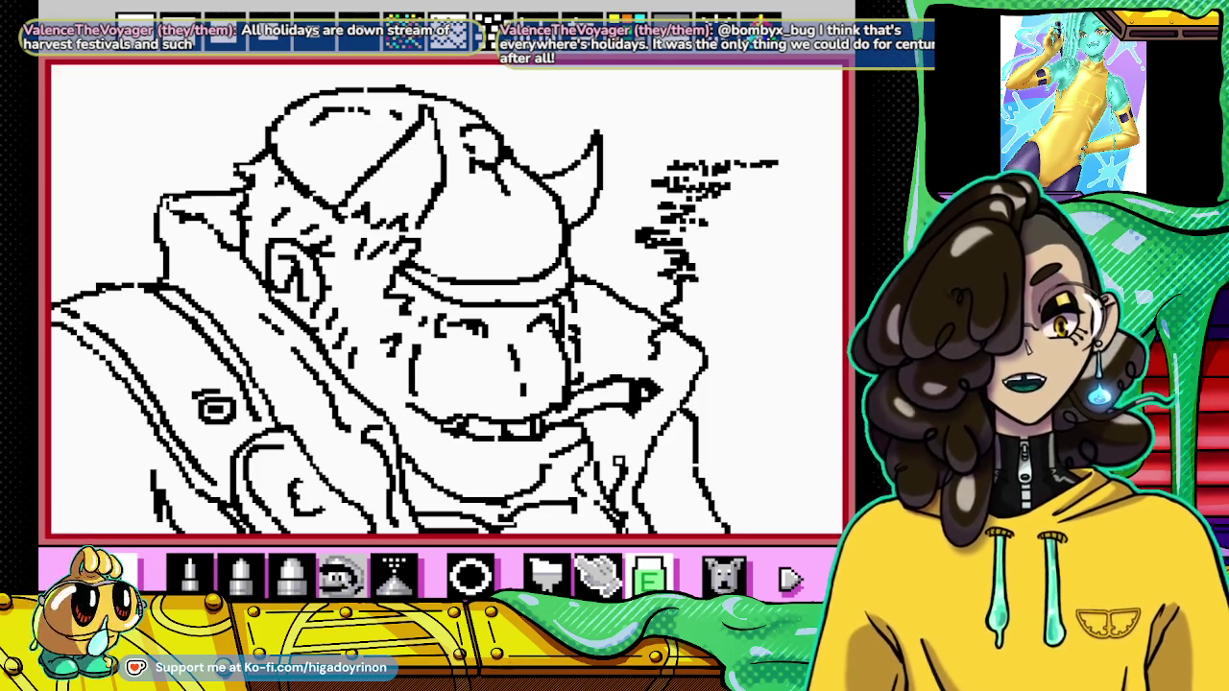
right_click(616, 404)
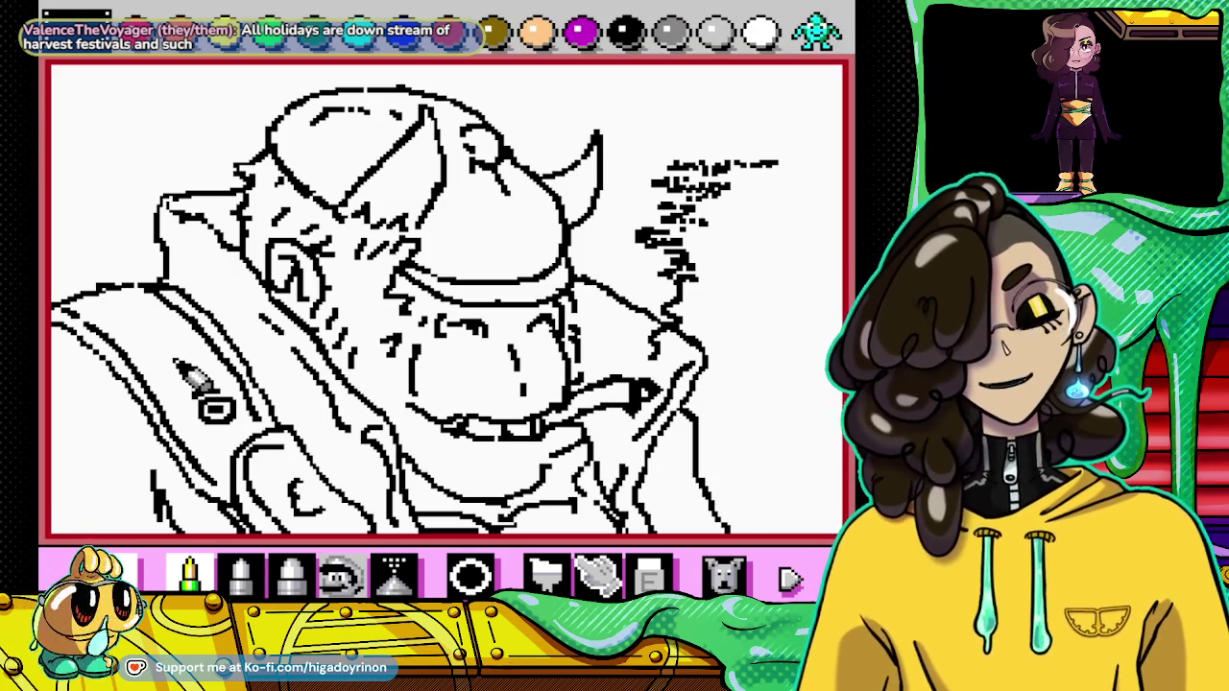
Step: Erase part of the left shoulder line
click(649, 577)
drag(89, 289, 129, 287)
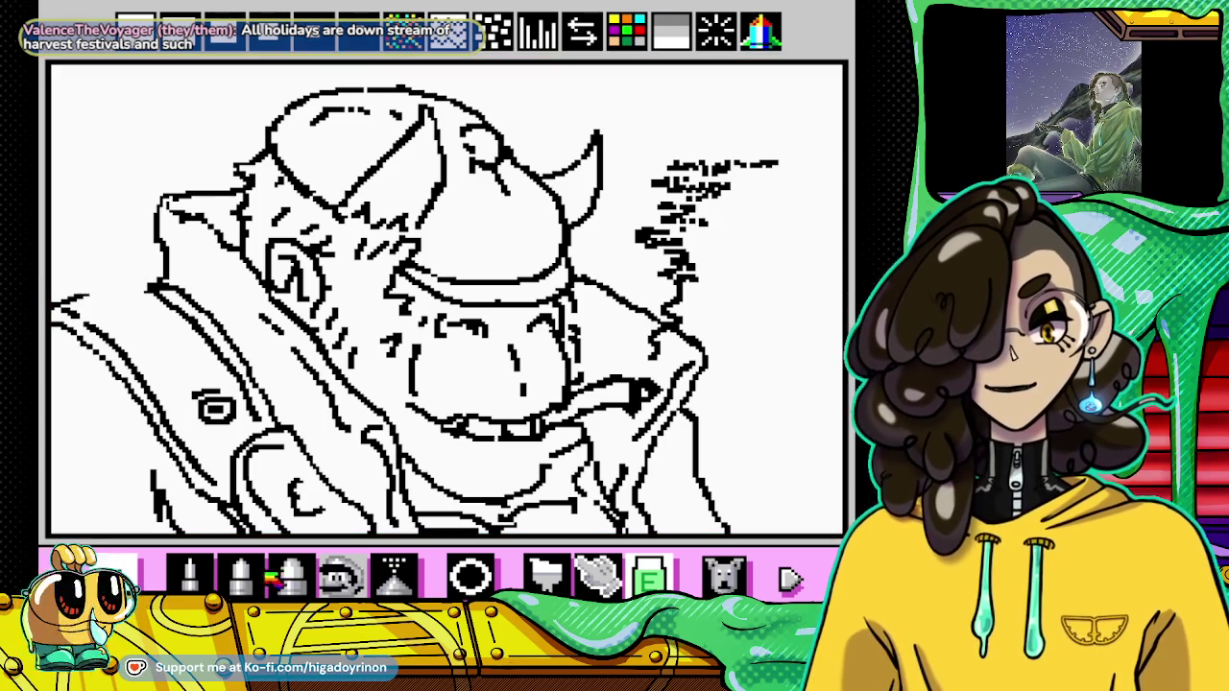
click(189, 573)
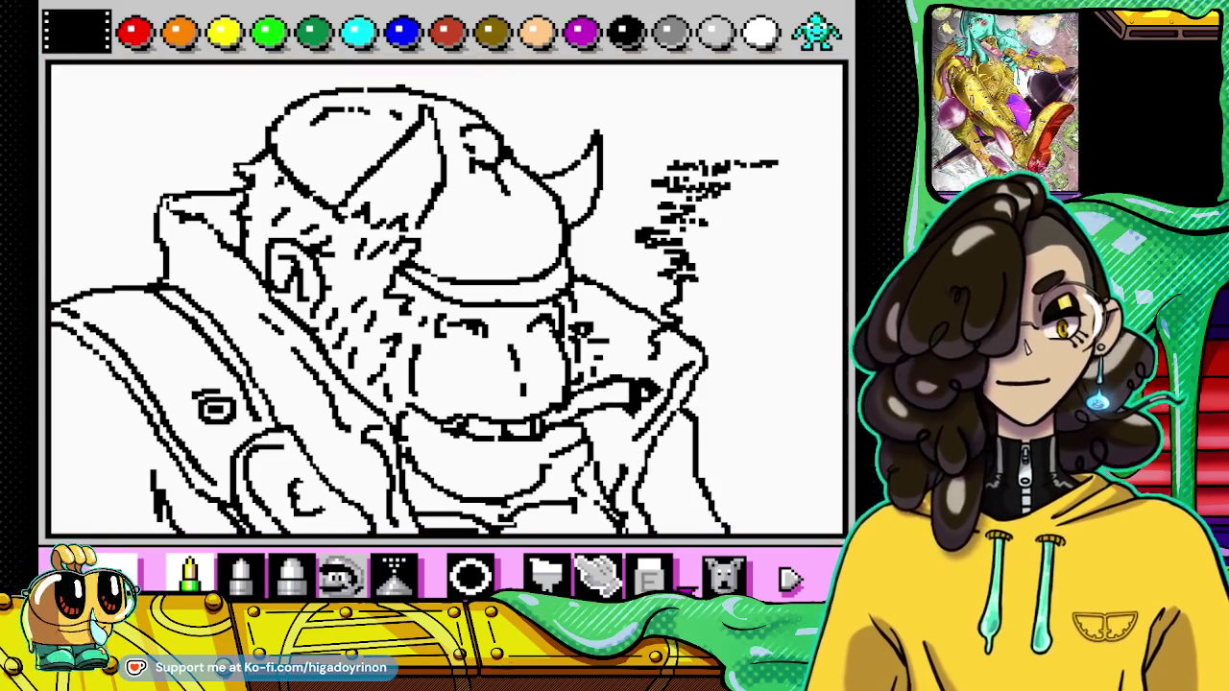
Step: Draw and tidy shading strokes around the brute's mouth and cigar
click(649, 576)
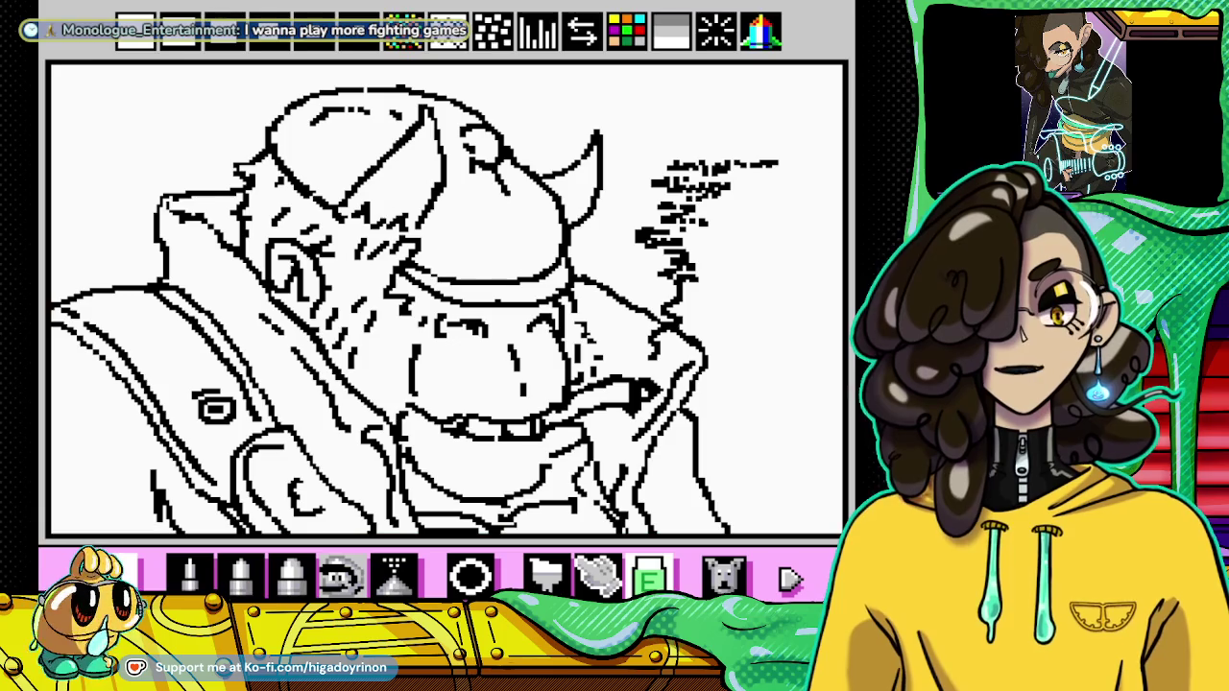
click(189, 575)
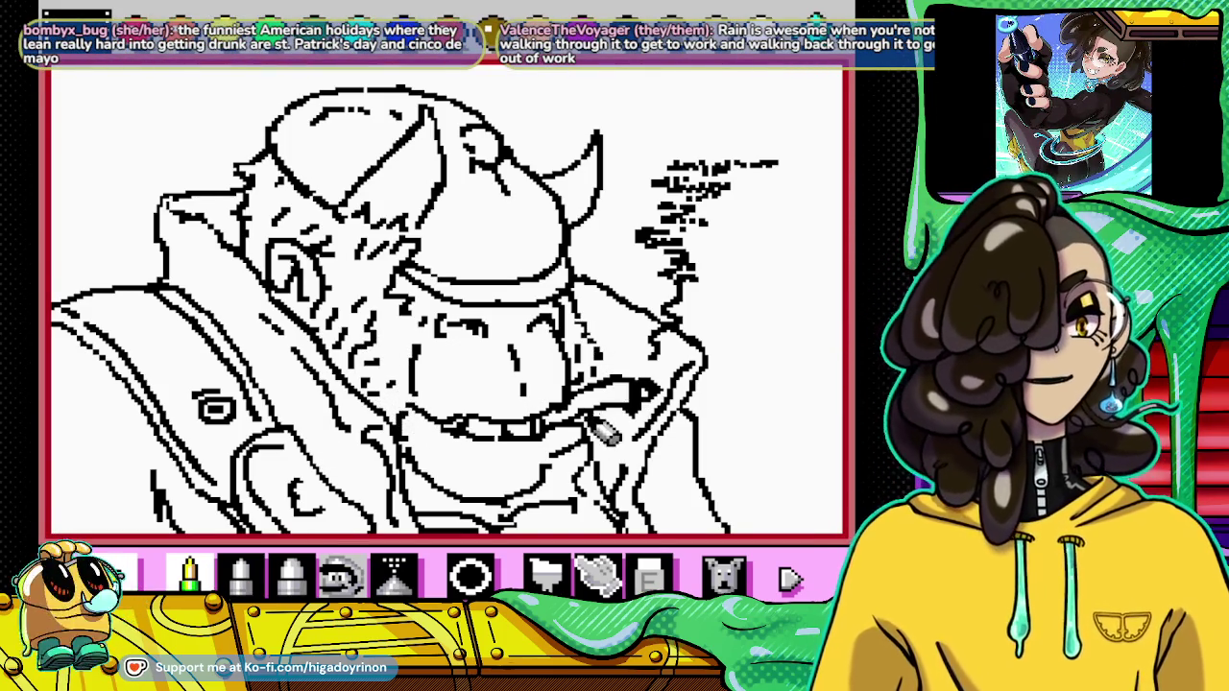
click(650, 575)
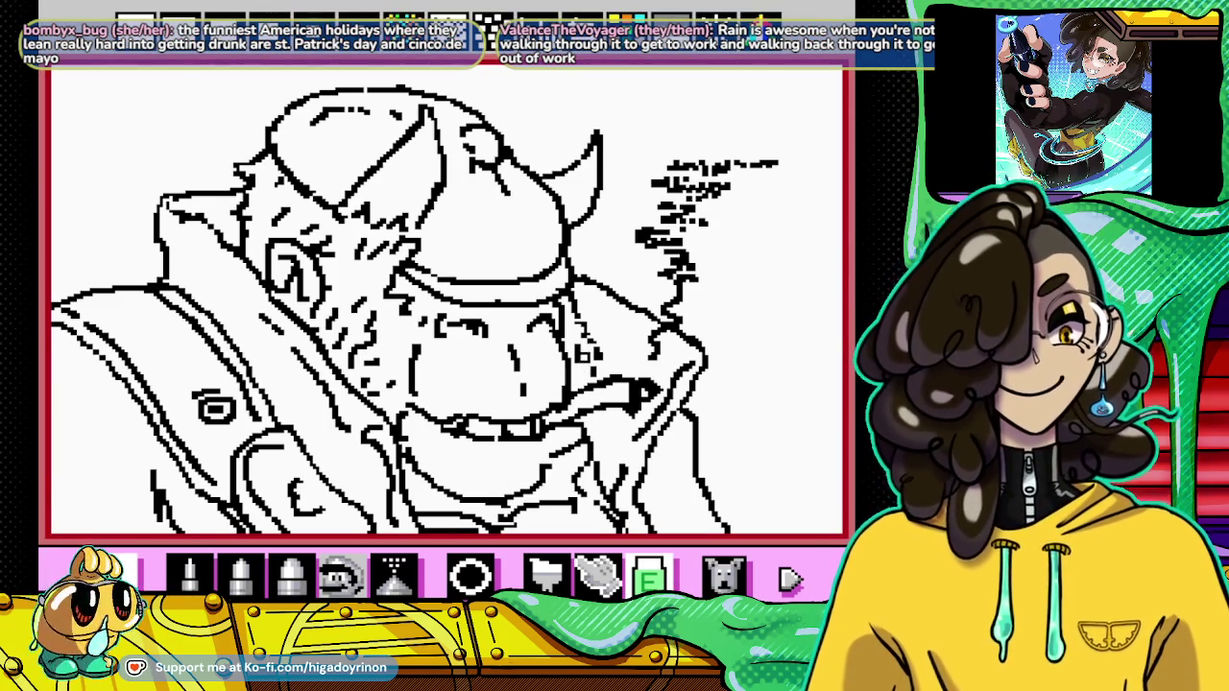
click(189, 574)
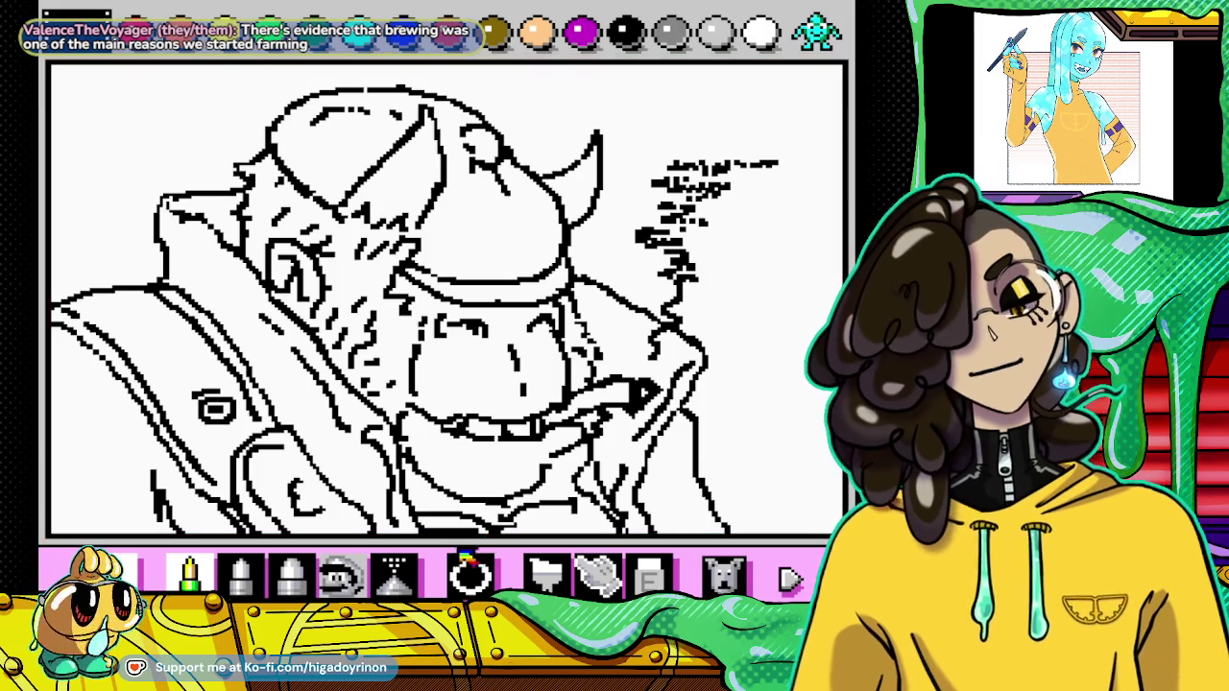
click(649, 576)
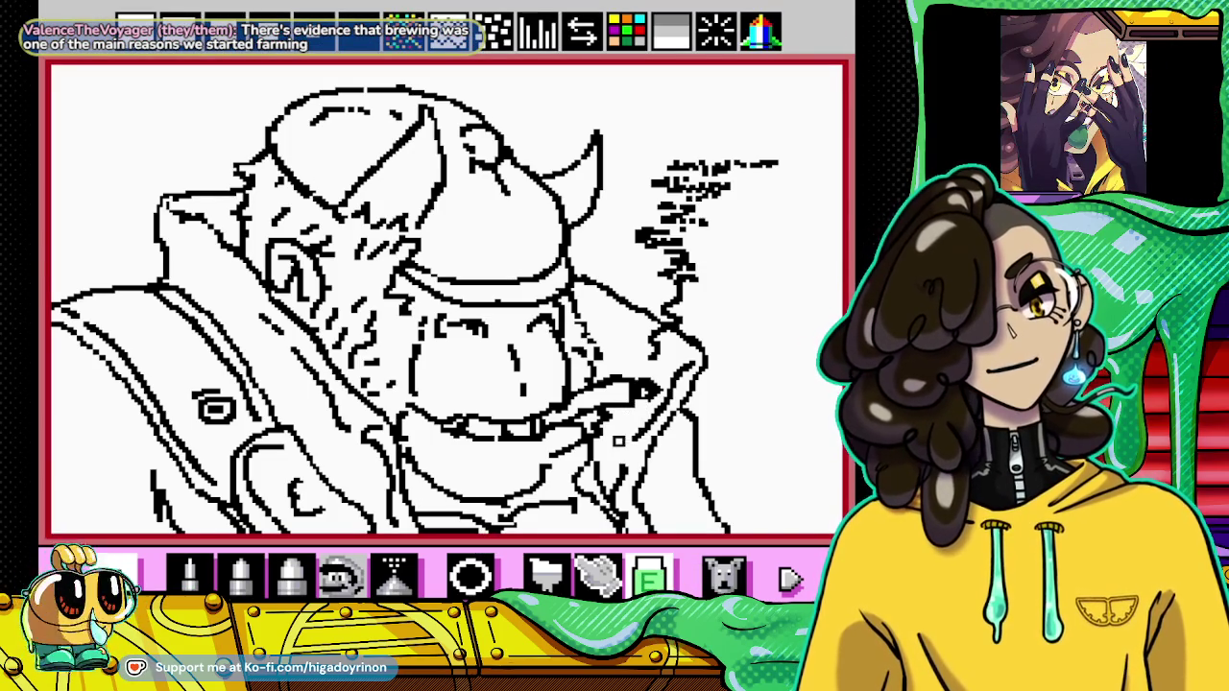
click(238, 576)
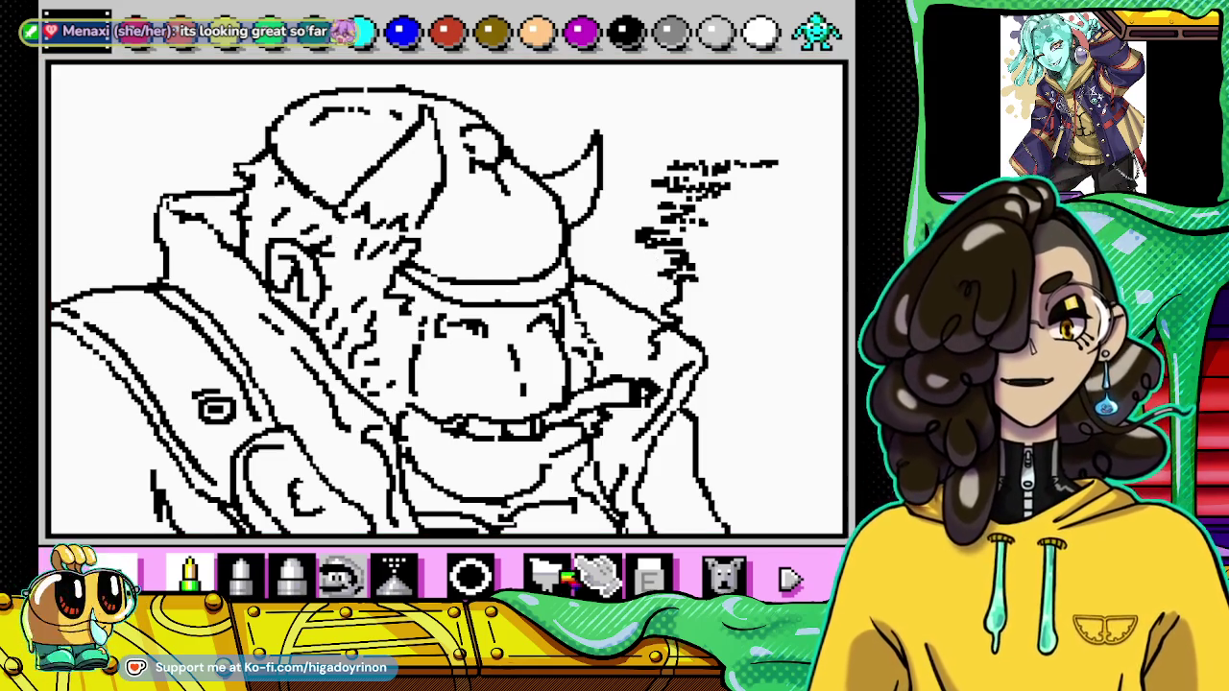
Step: Draw a small black touch-up stroke near the bottom of the line art
click(650, 576)
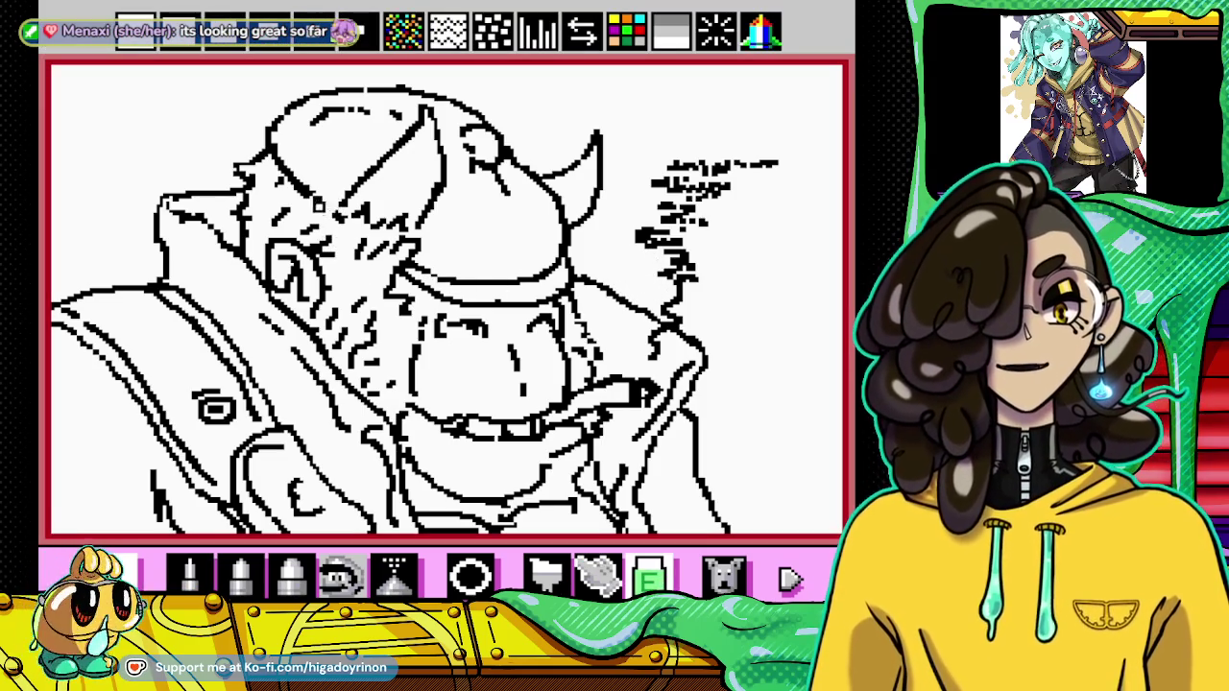
click(189, 574)
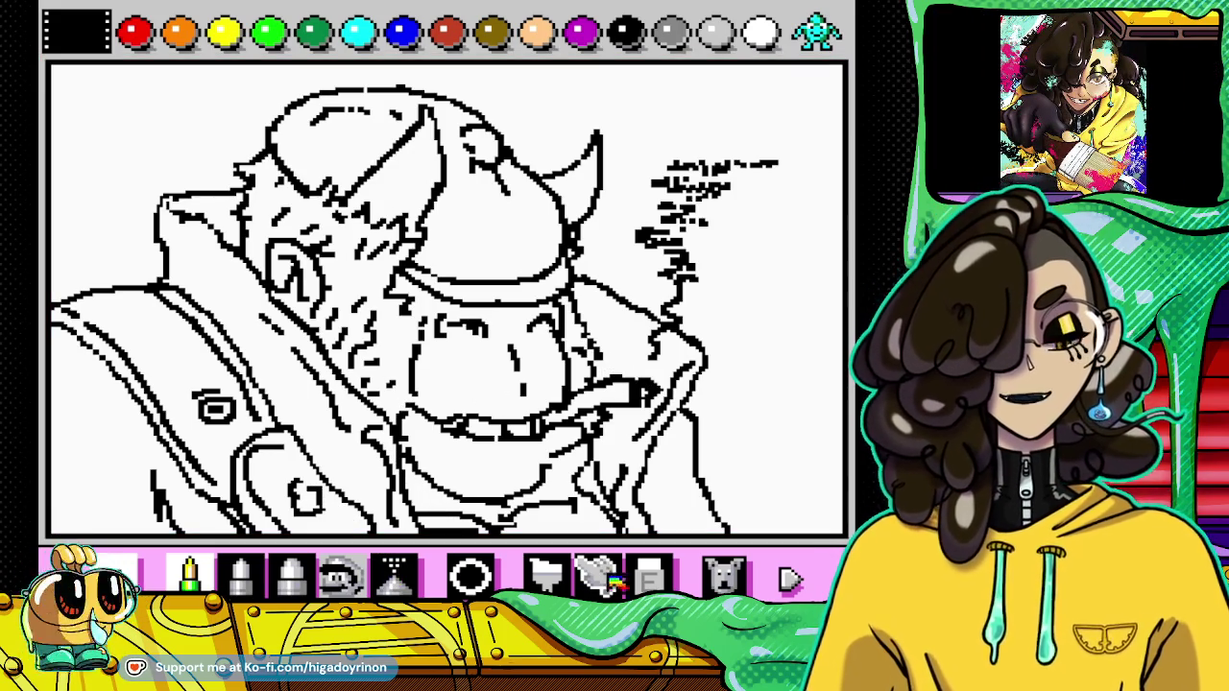
click(649, 577)
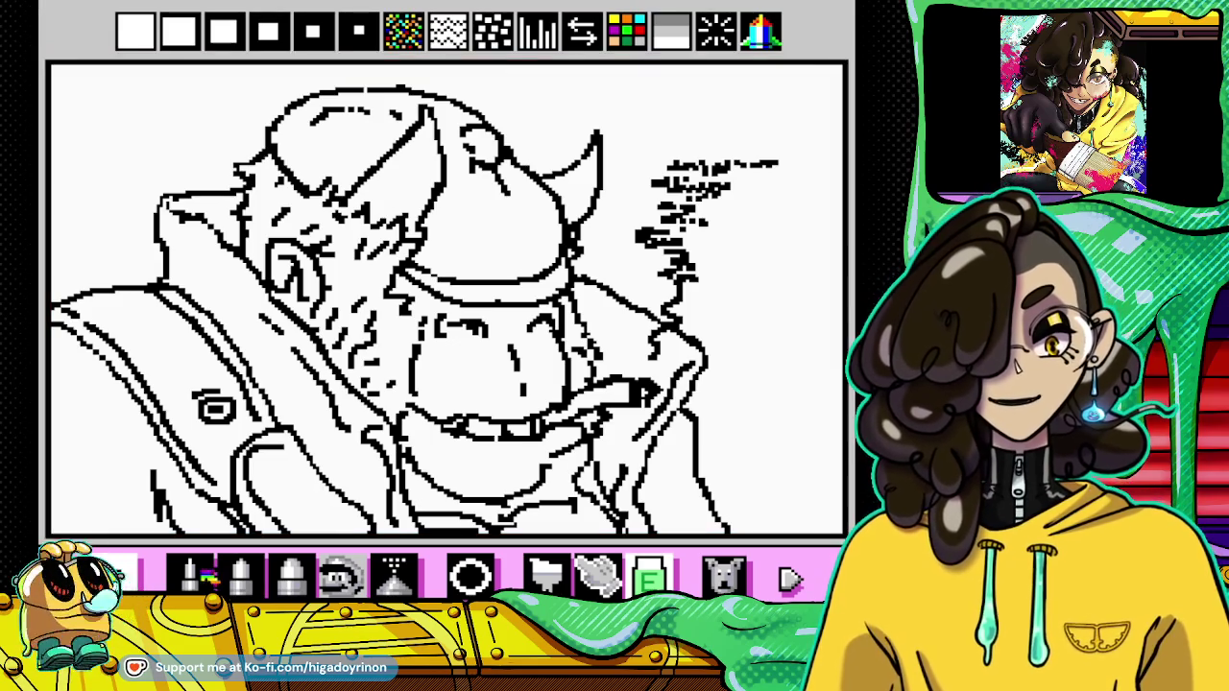
click(189, 574)
drag(305, 526, 317, 519)
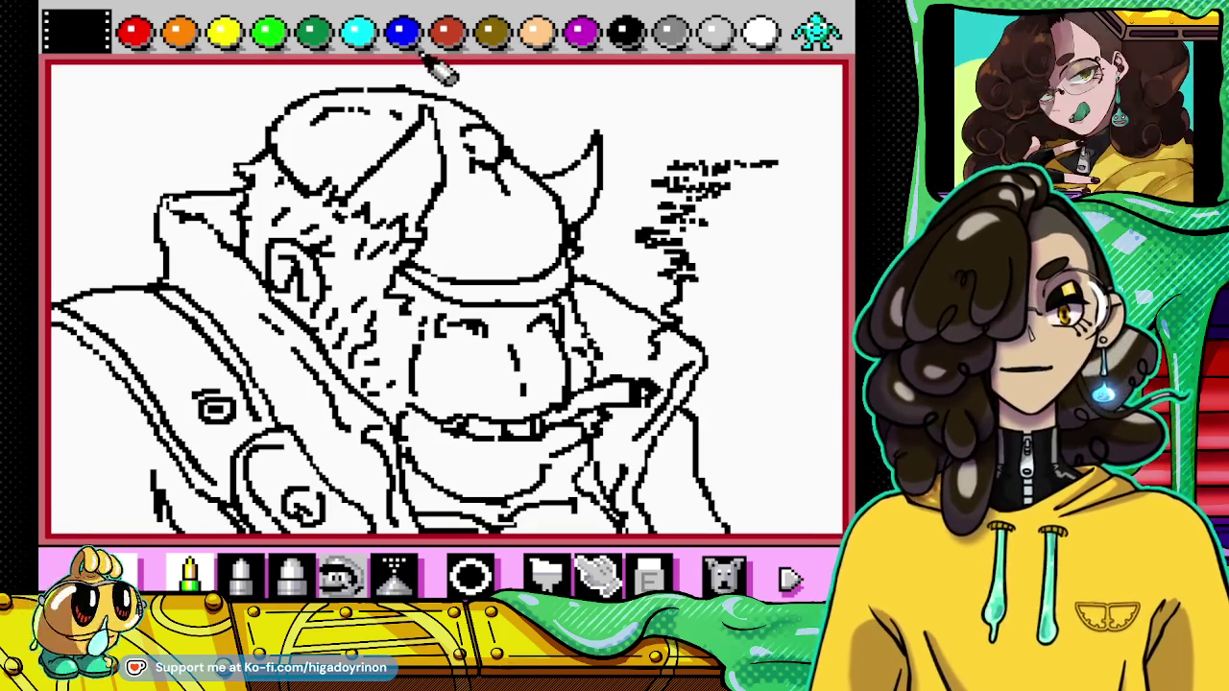
click(818, 31)
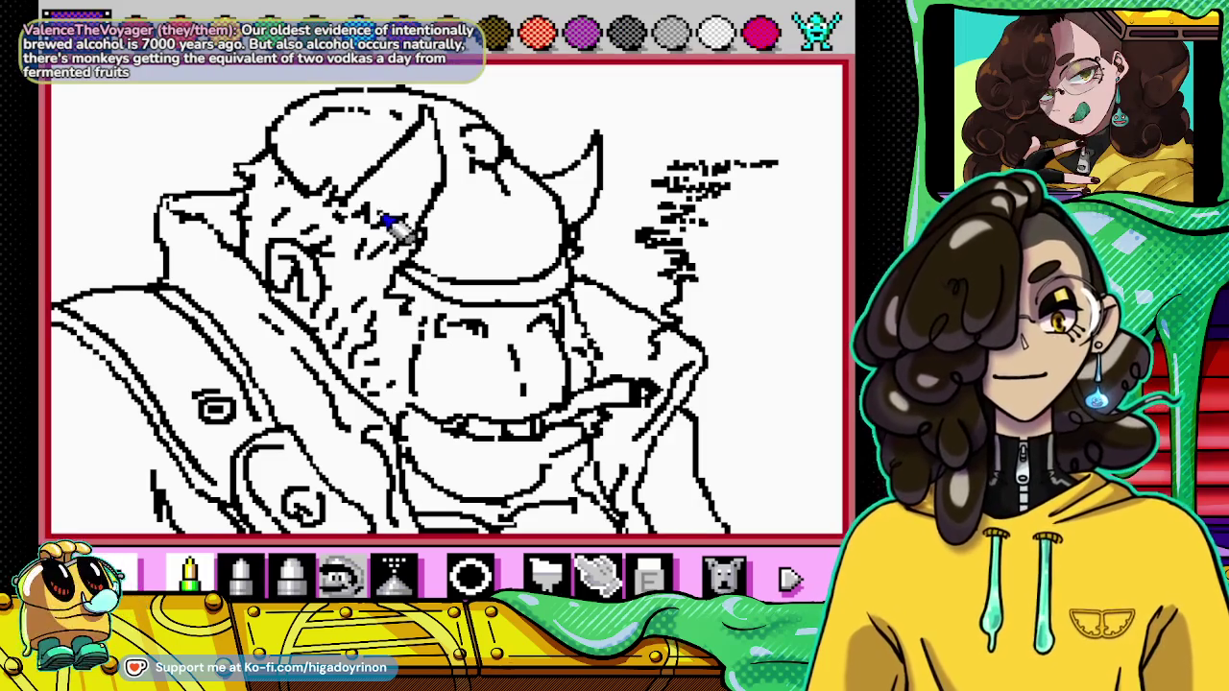
click(546, 574)
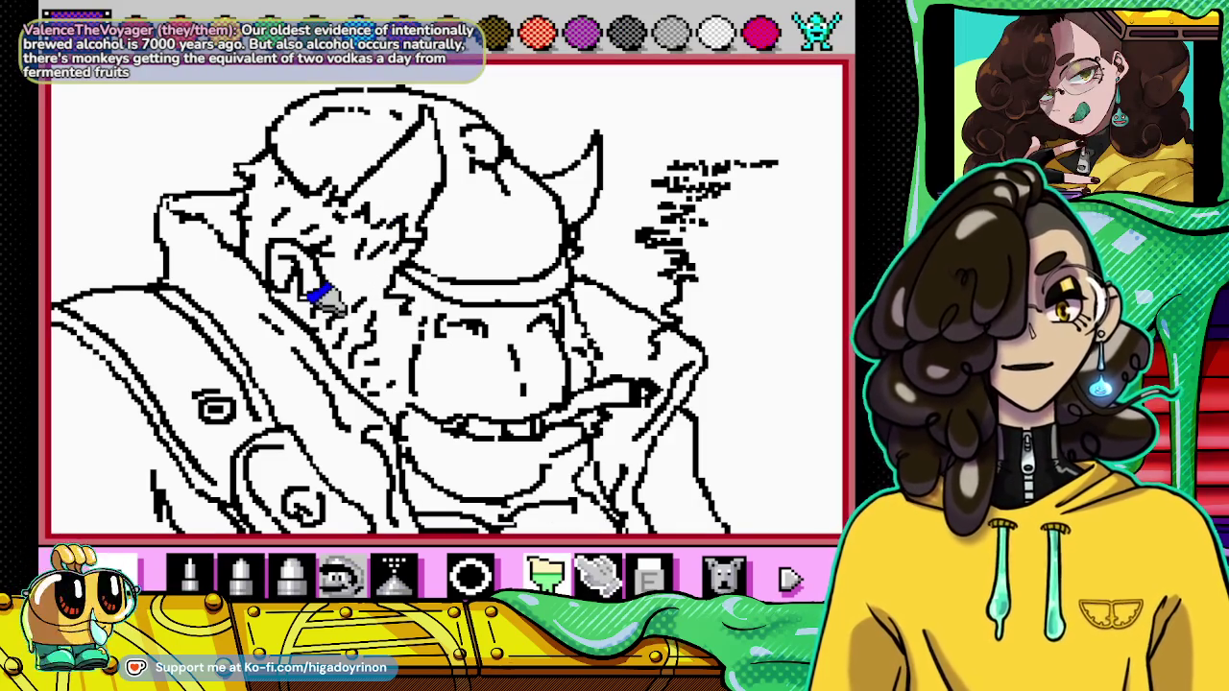
drag(351, 251, 347, 257)
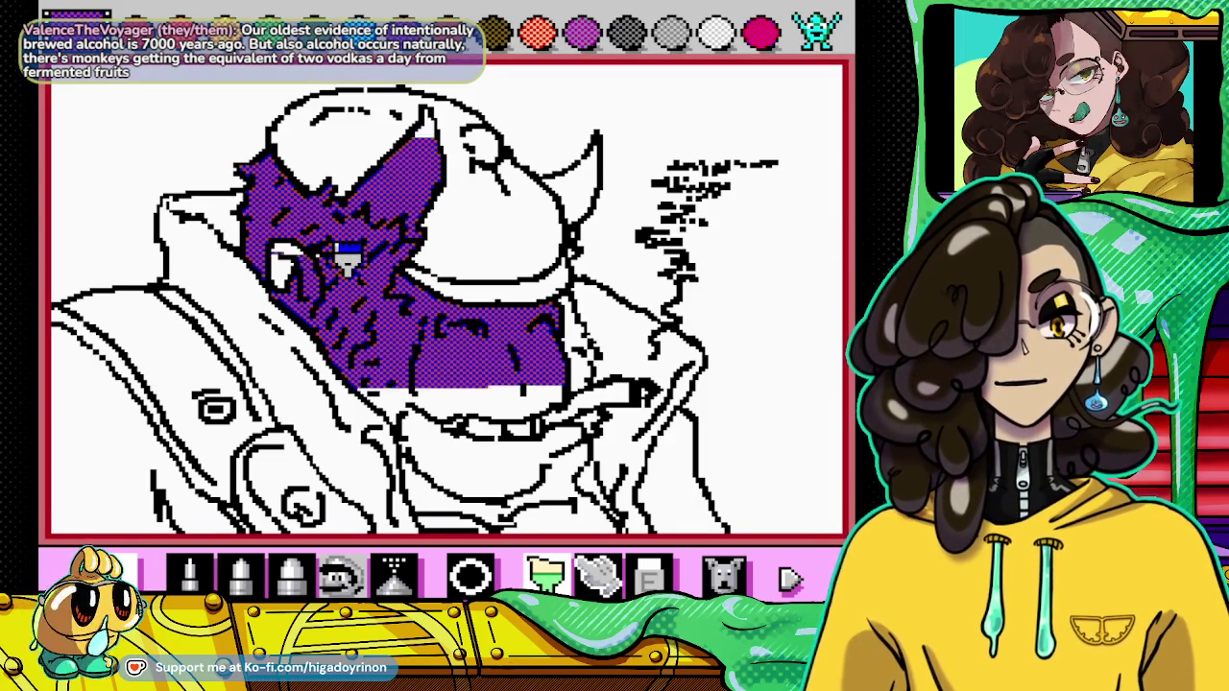
click(722, 574)
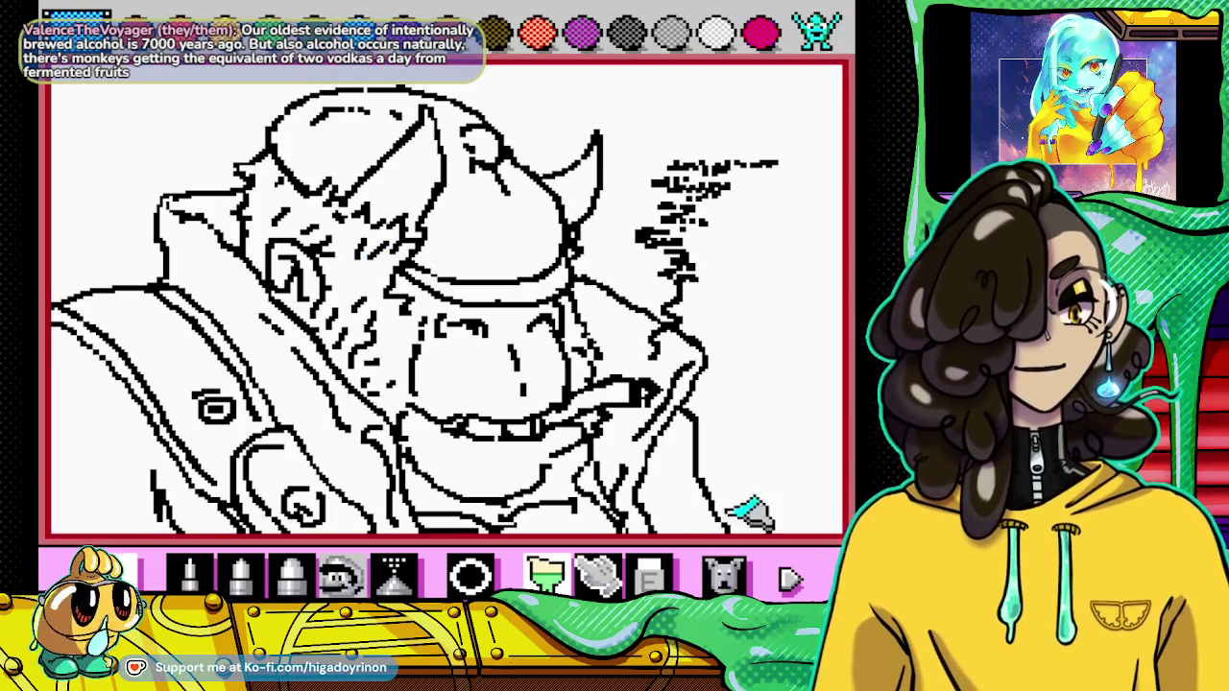
click(816, 33)
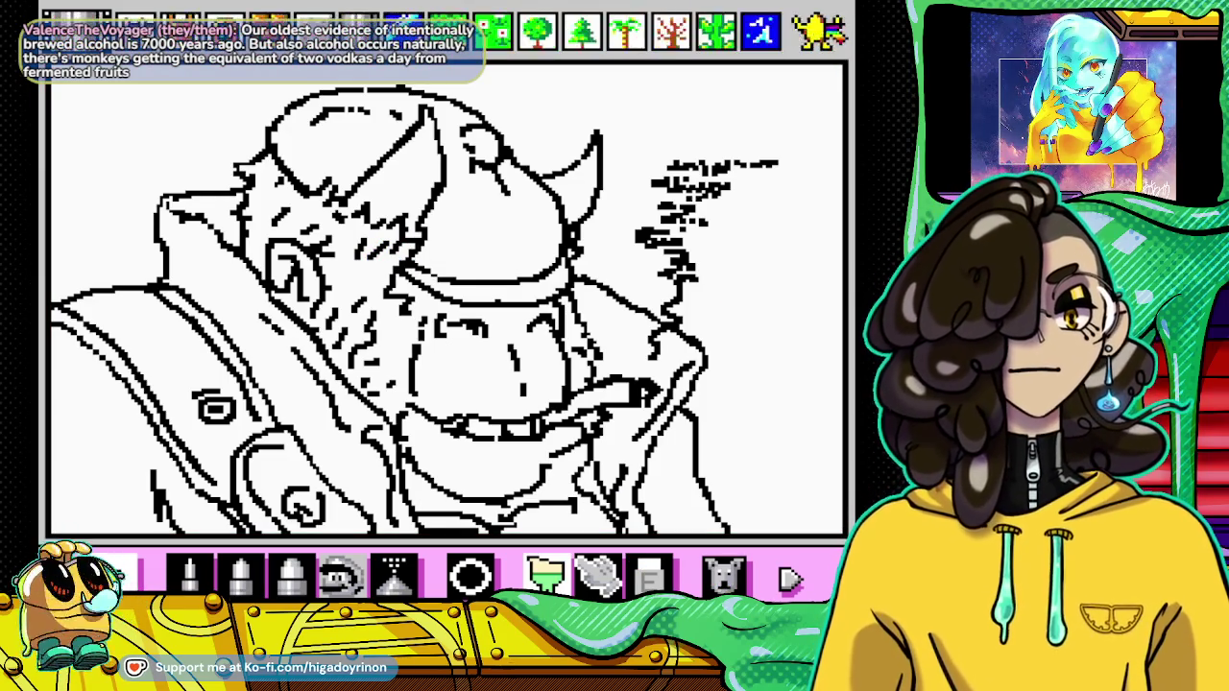
click(816, 34)
click(288, 190)
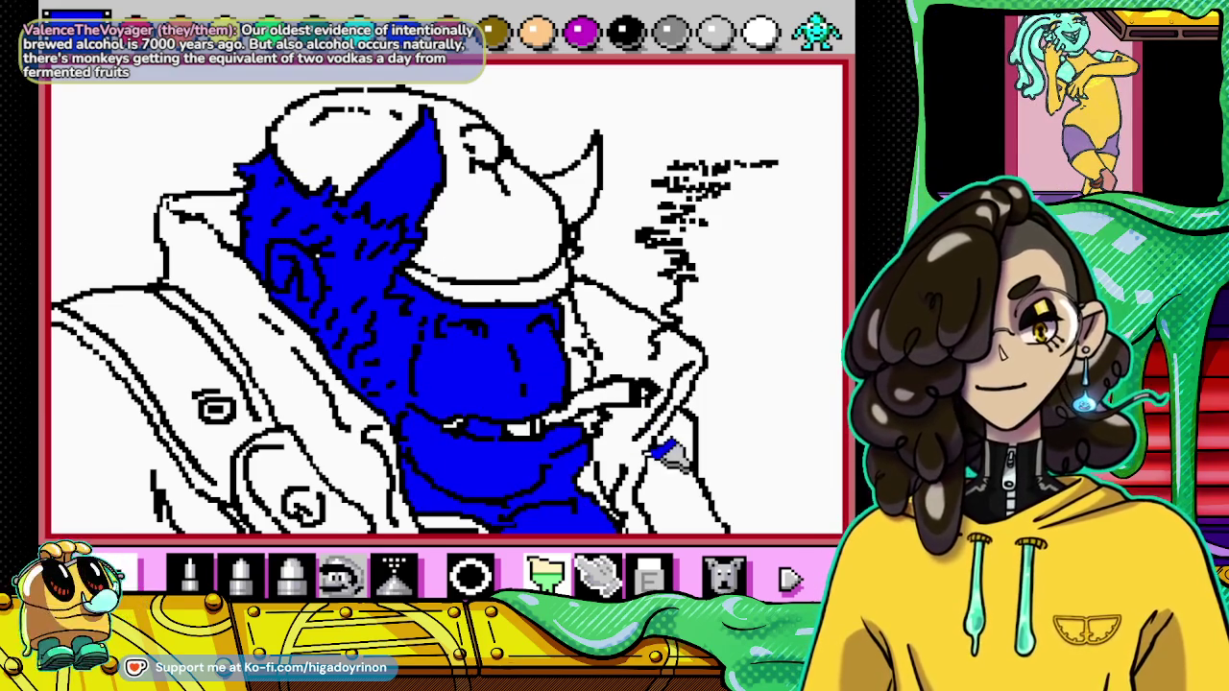
click(545, 573)
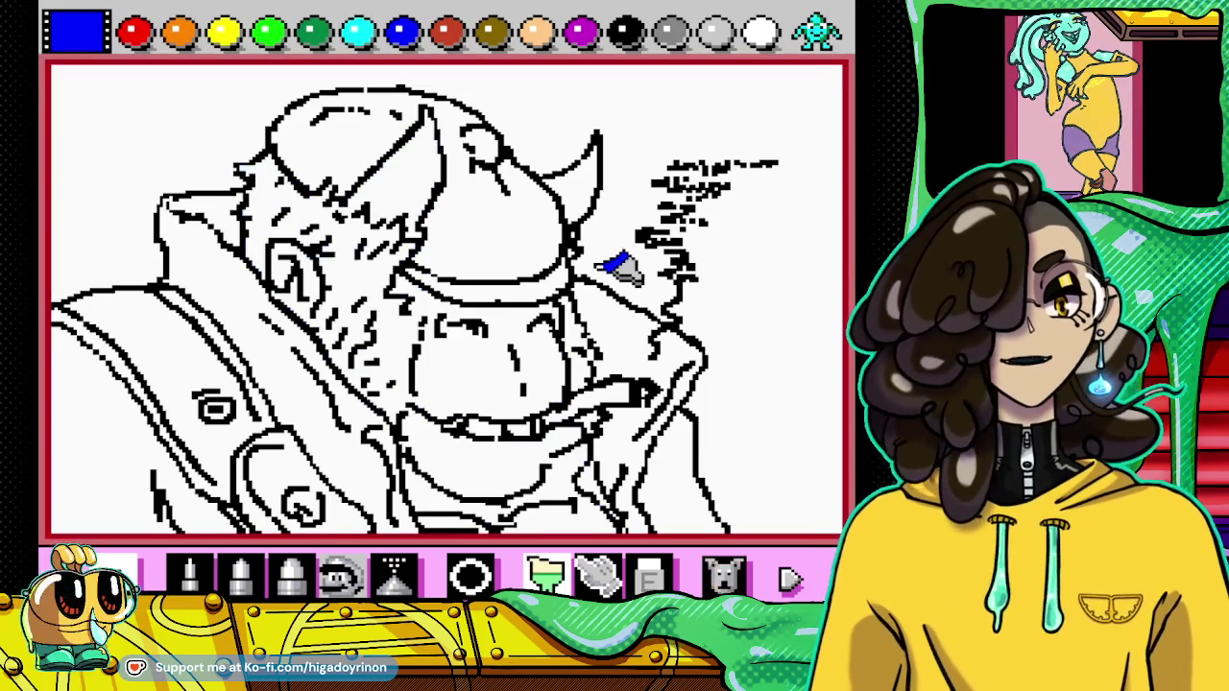
click(817, 32)
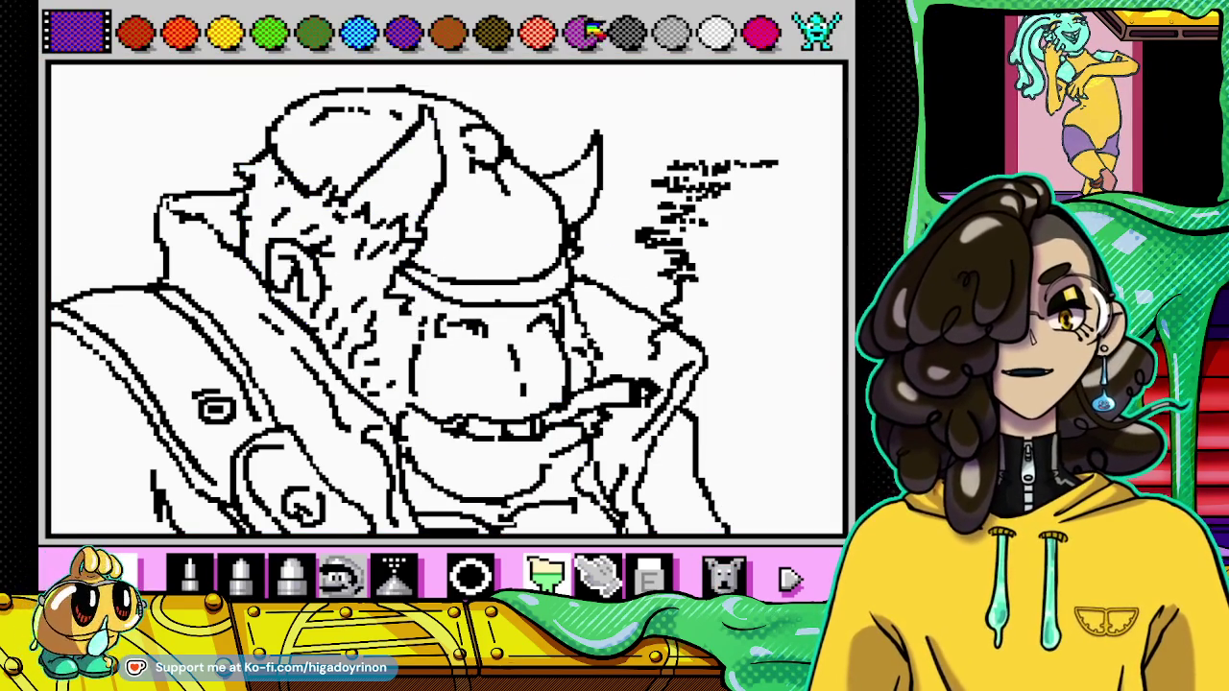
click(586, 32)
click(504, 392)
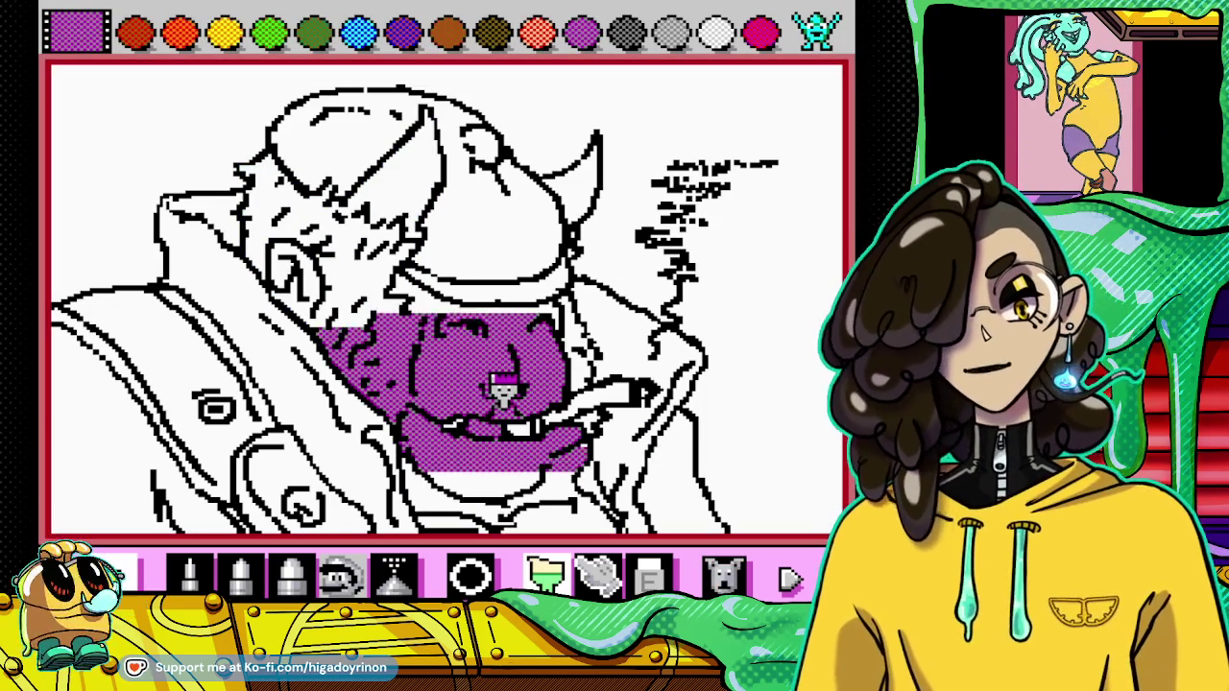
click(546, 573)
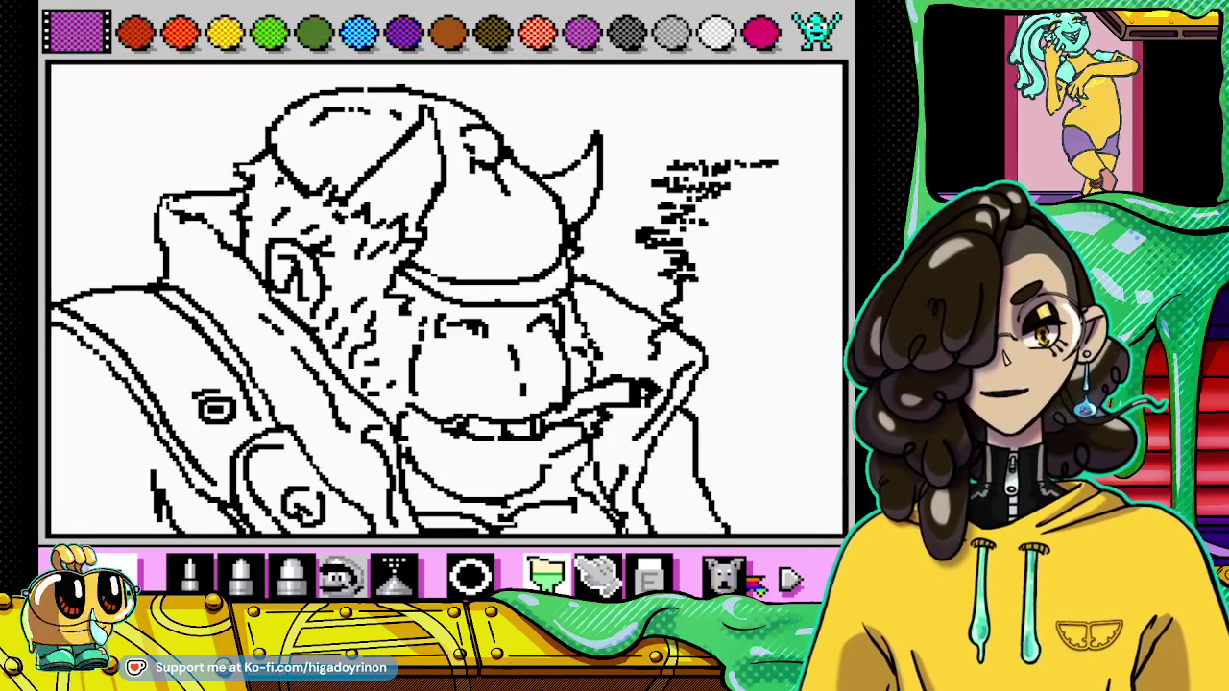
click(673, 33)
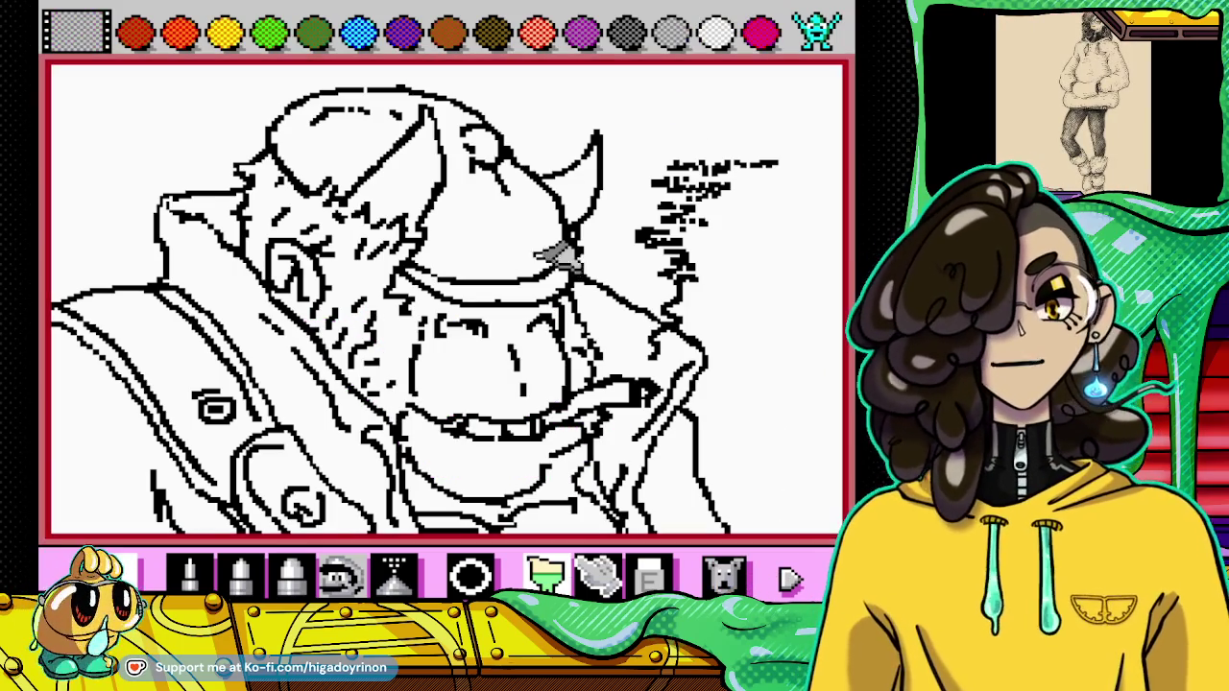
click(497, 370)
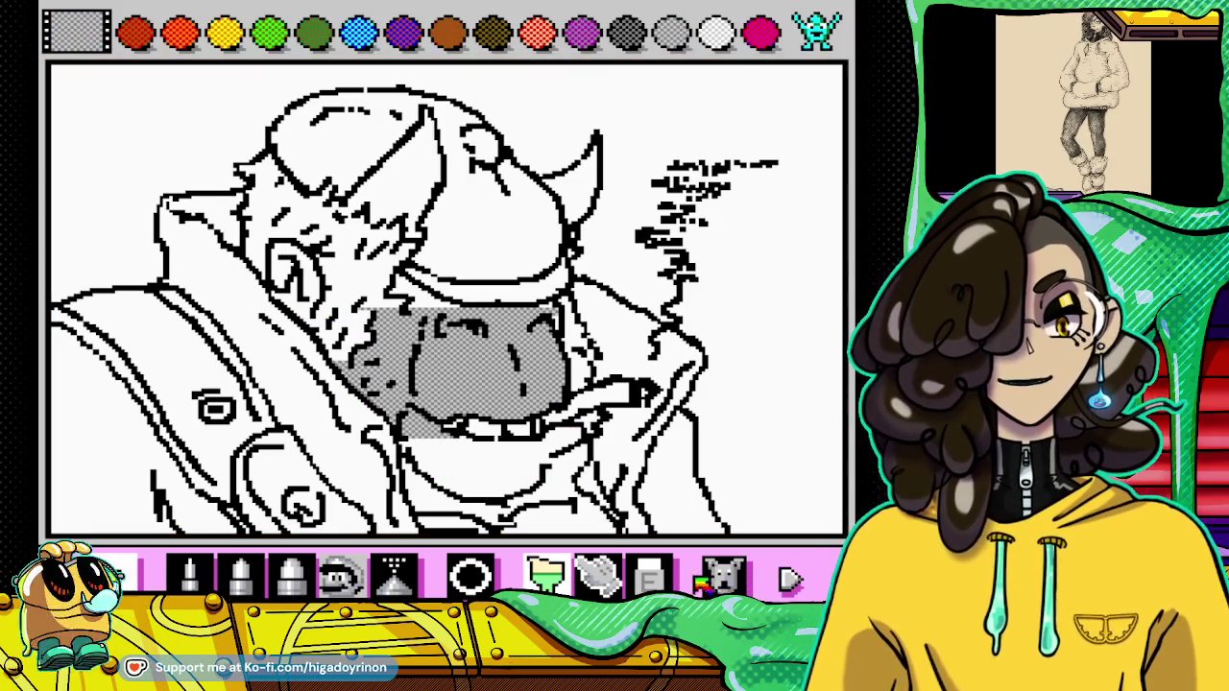
click(546, 573)
click(402, 33)
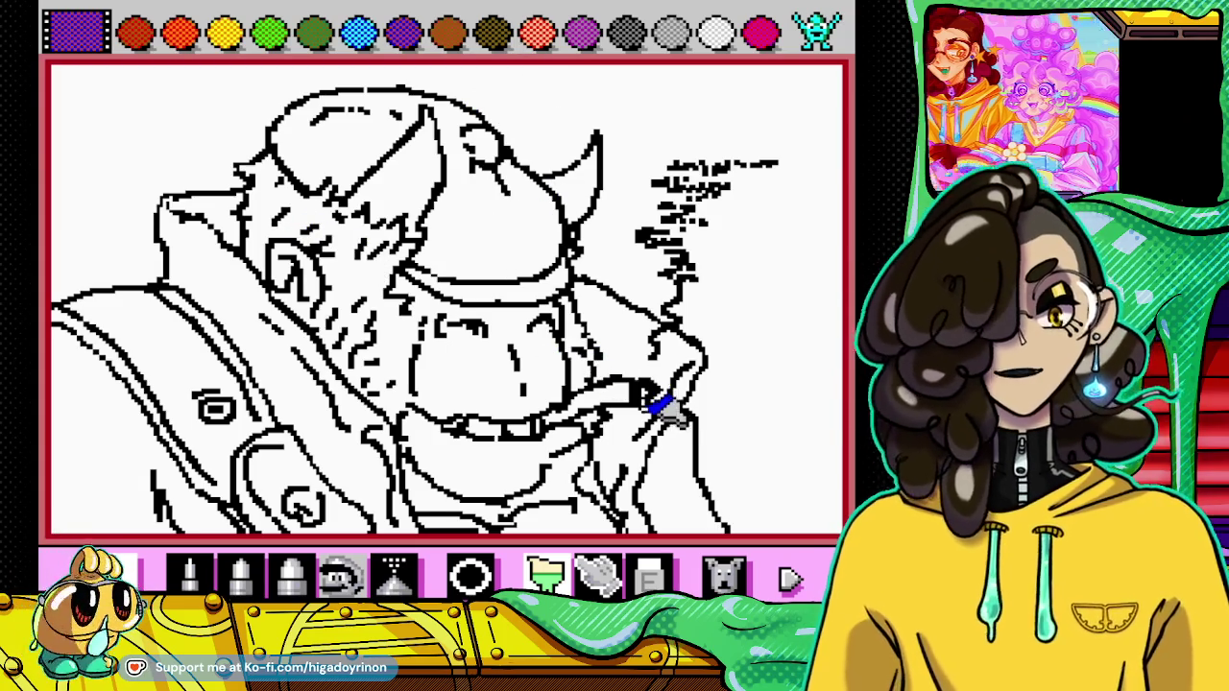
click(194, 575)
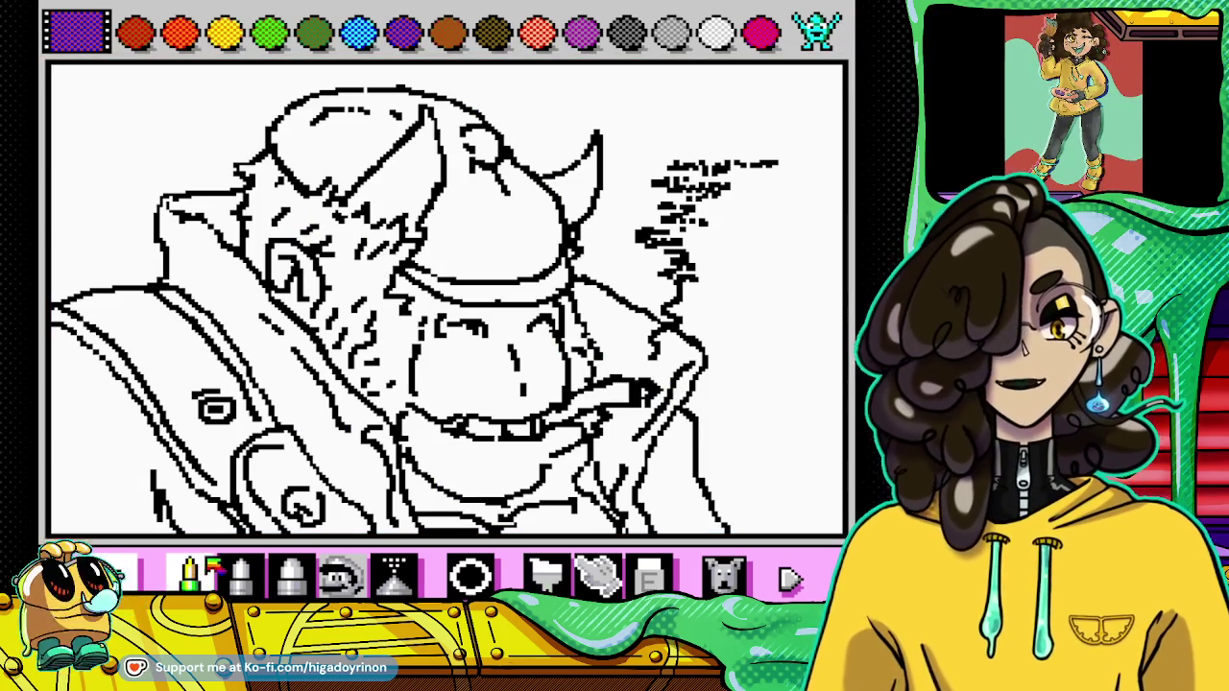
Step: Cycle the palette back to plain colours and pick black
click(816, 29)
click(821, 31)
click(821, 31)
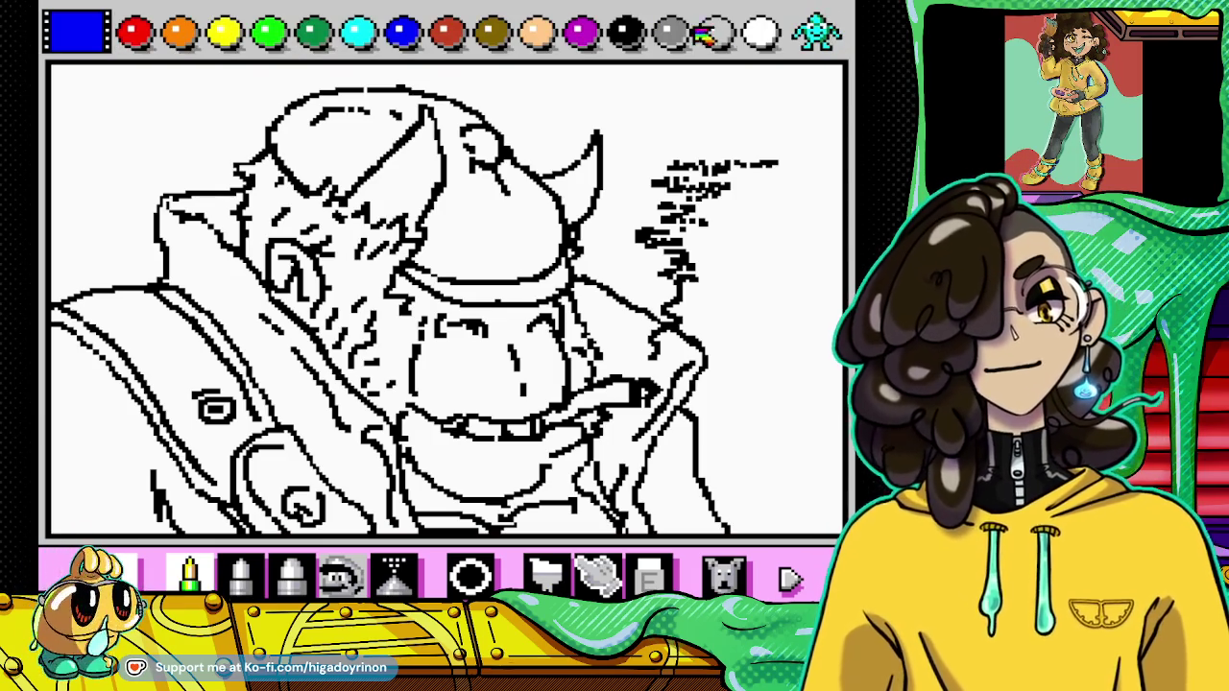
click(629, 33)
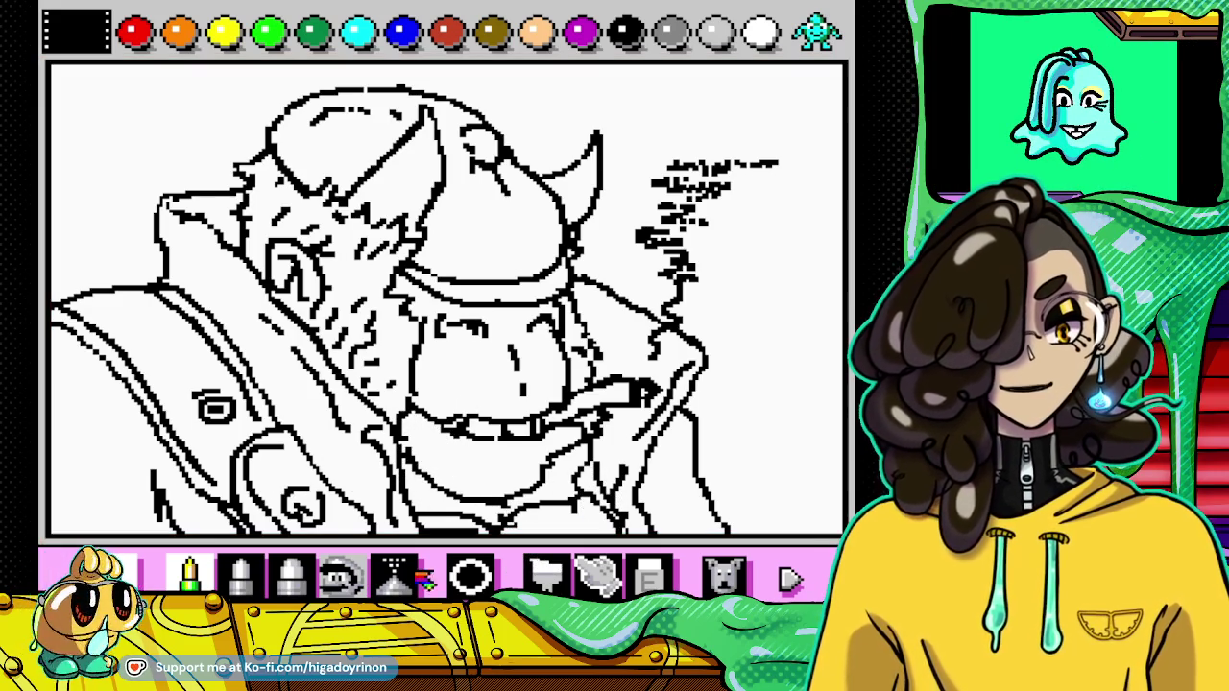
Step: Rework the black lines below the brute's chin with pencil and eraser
right_click(173, 549)
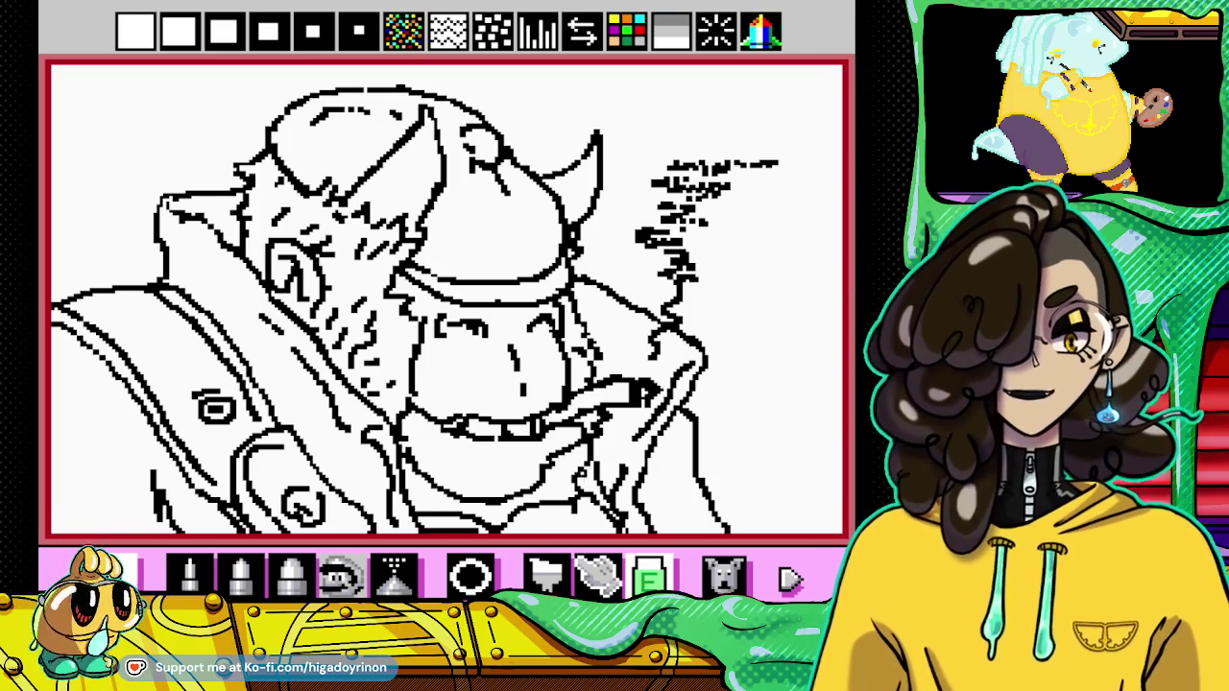
click(191, 570)
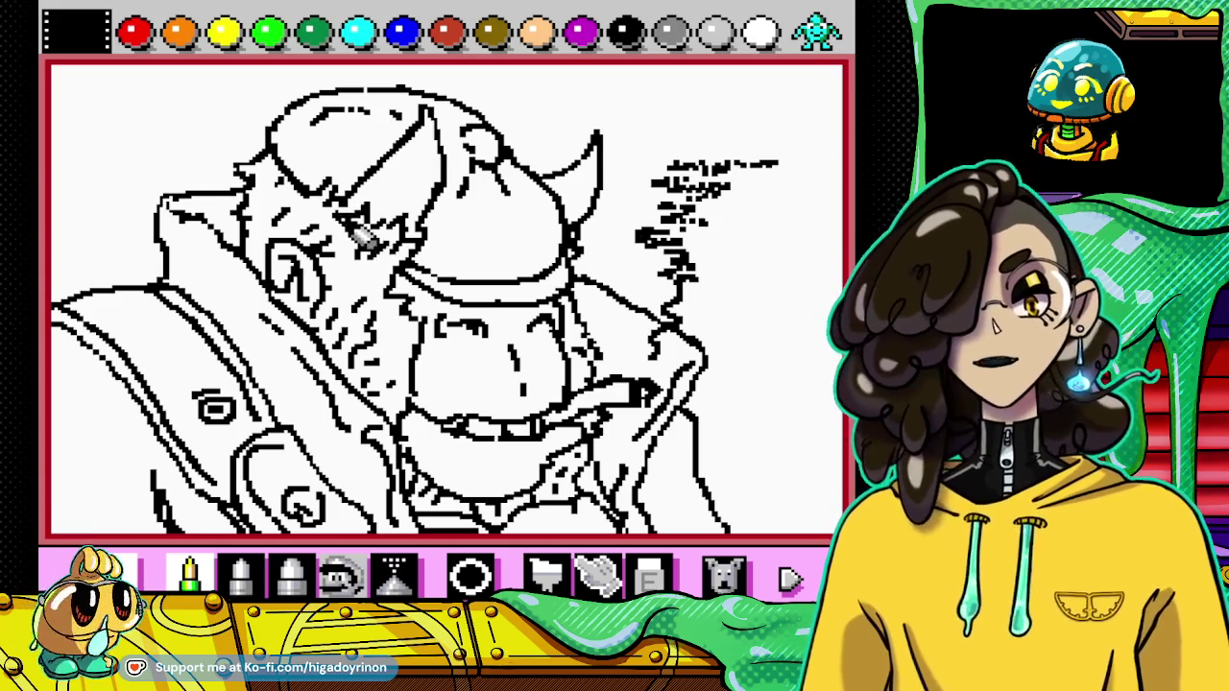
click(650, 576)
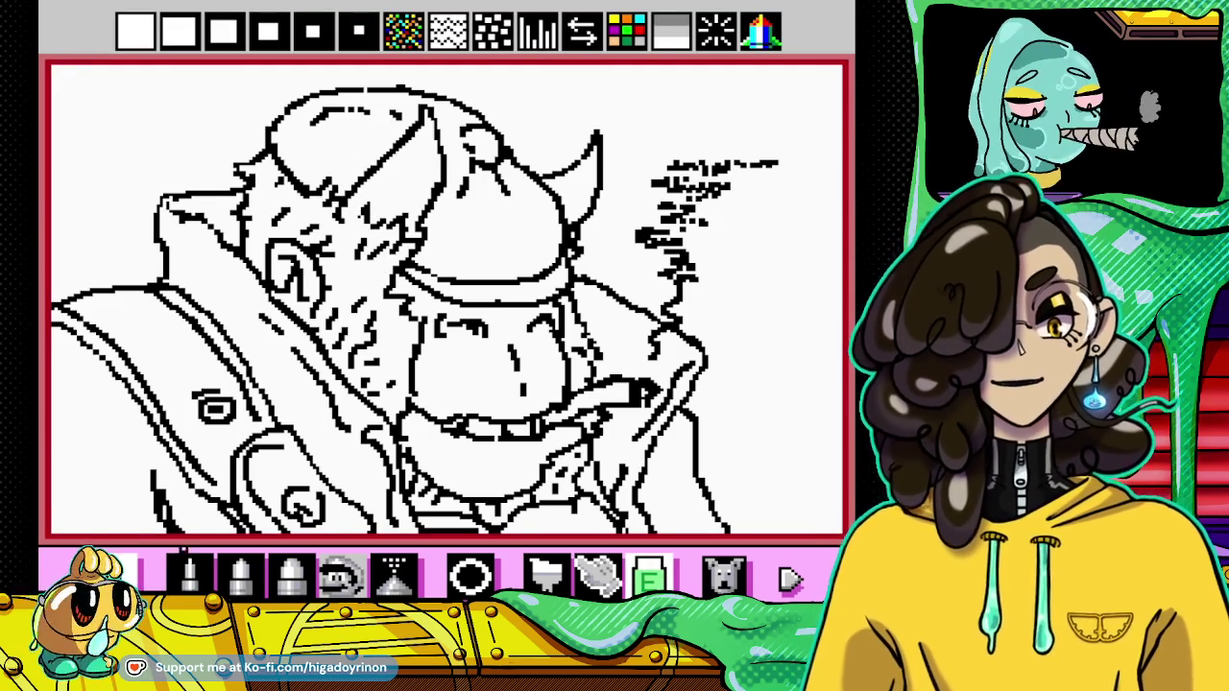
key(p)
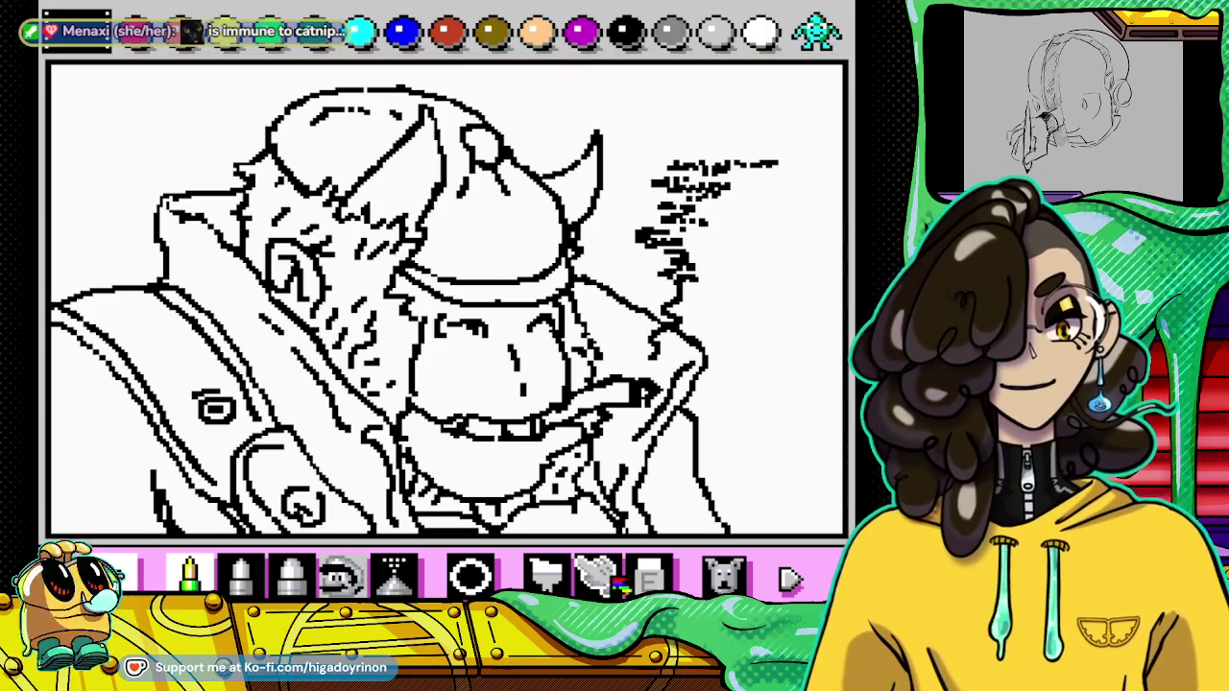
click(649, 576)
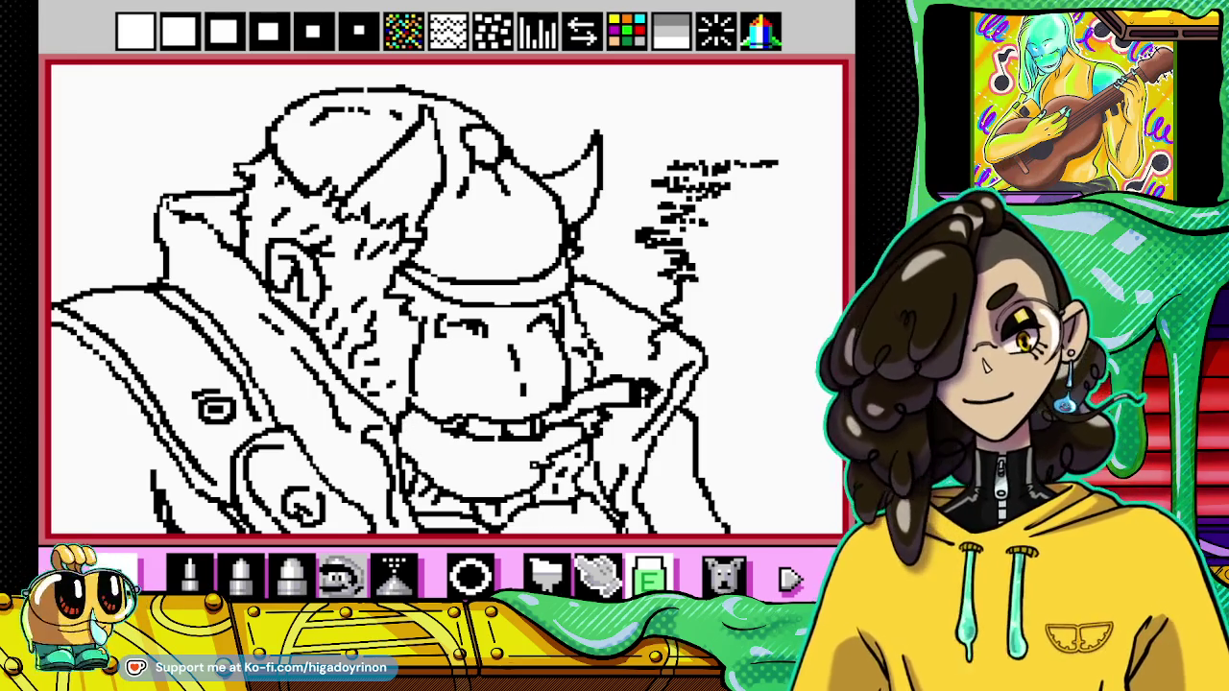
Step: Choose the paint bucket with light grey as the fill colour
click(636, 576)
click(547, 576)
click(731, 41)
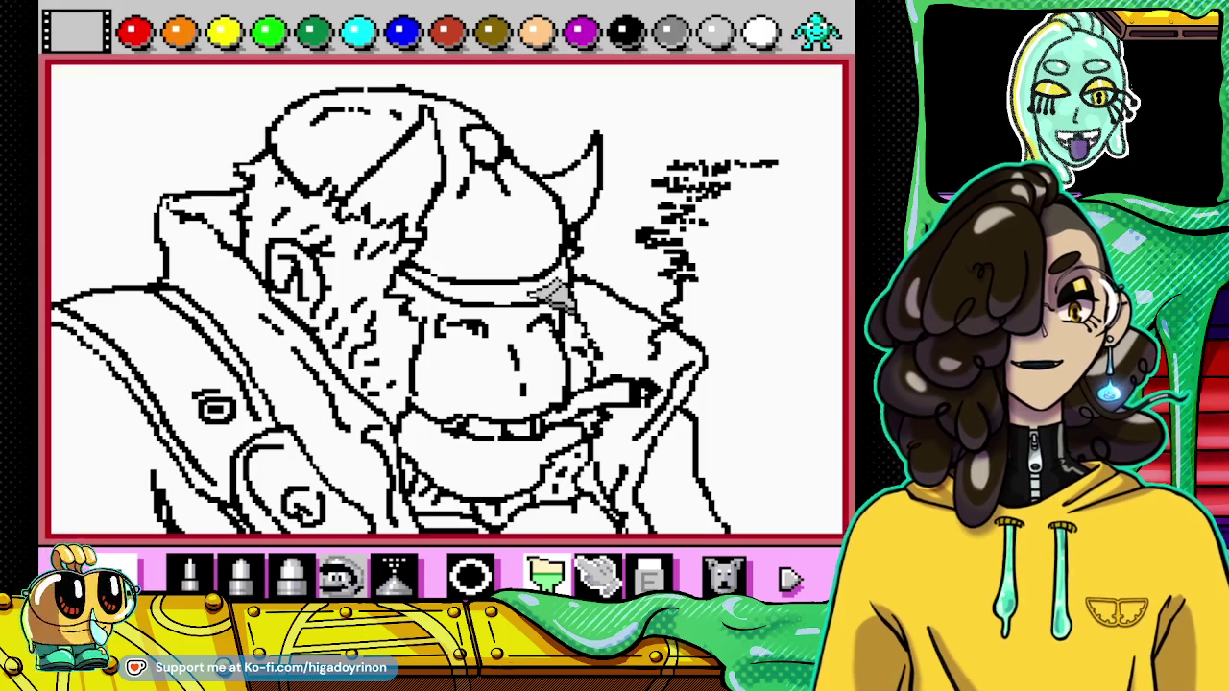
Step: Fill the snout and chin with light grey, then touch up outlines in black
click(497, 363)
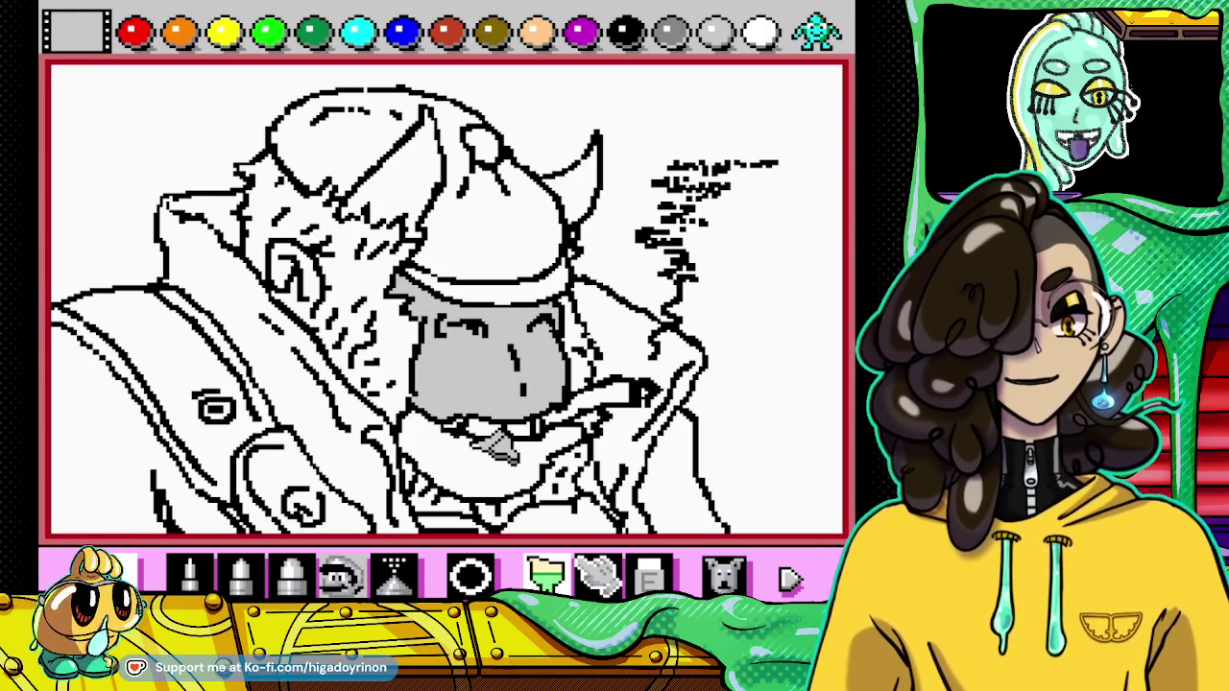
click(497, 468)
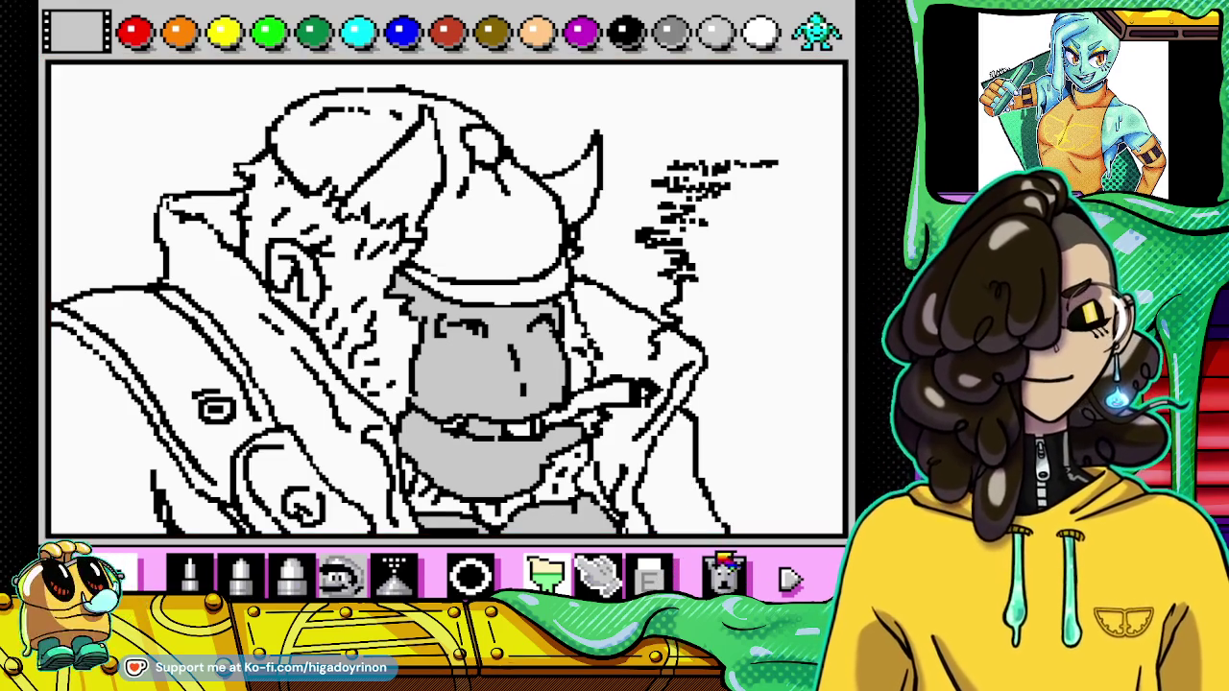
click(649, 576)
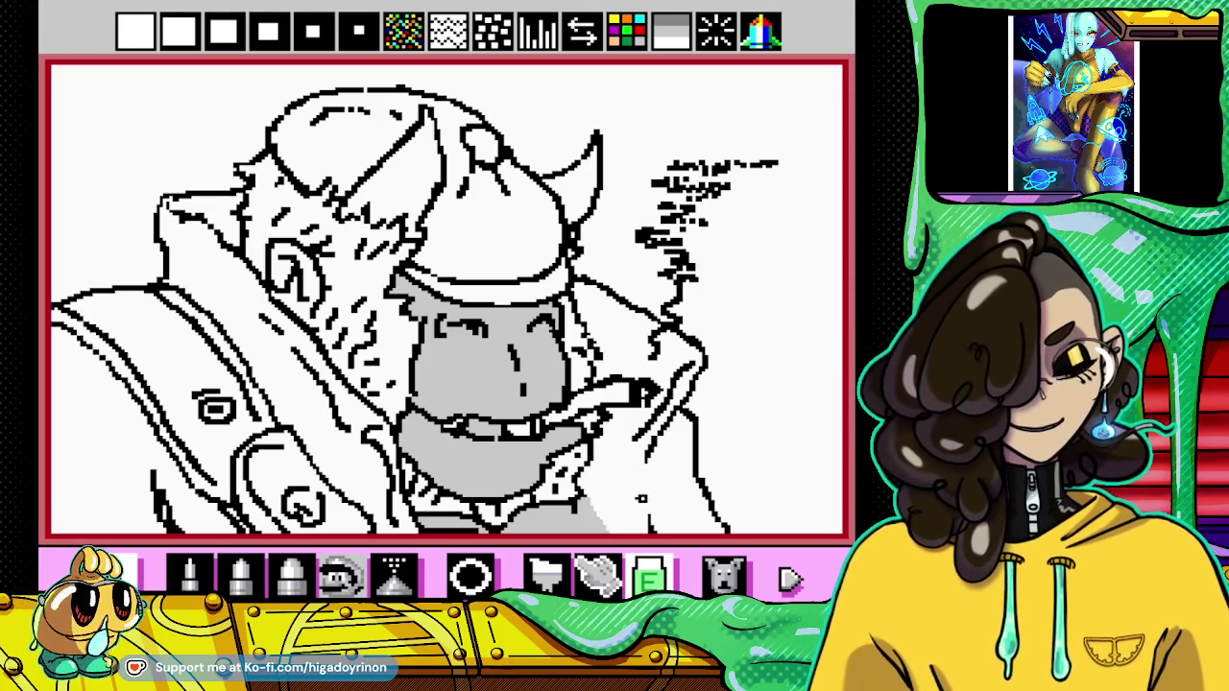
right_click(521, 525)
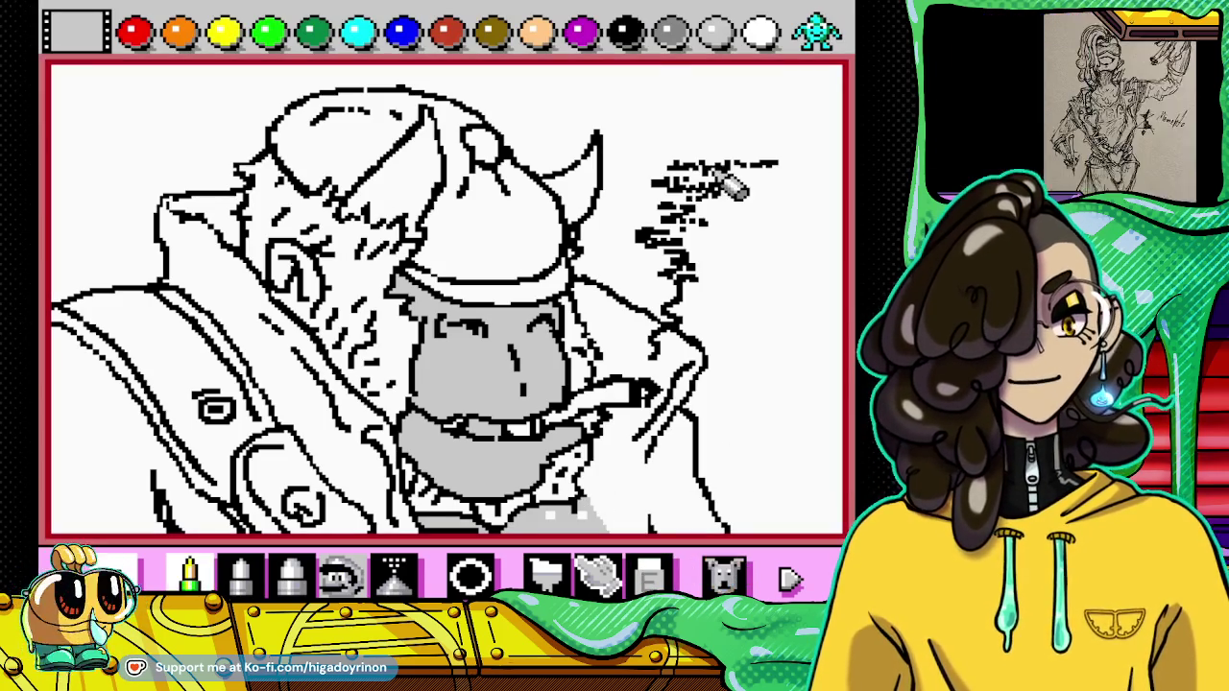
click(625, 34)
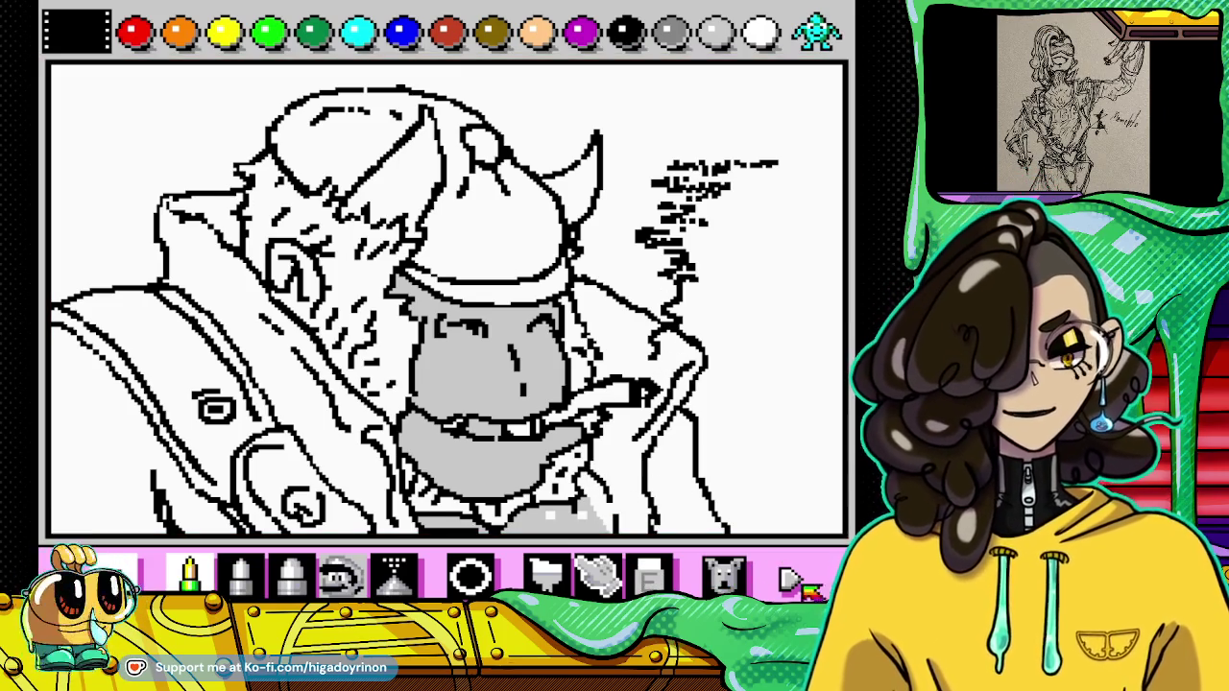
click(649, 578)
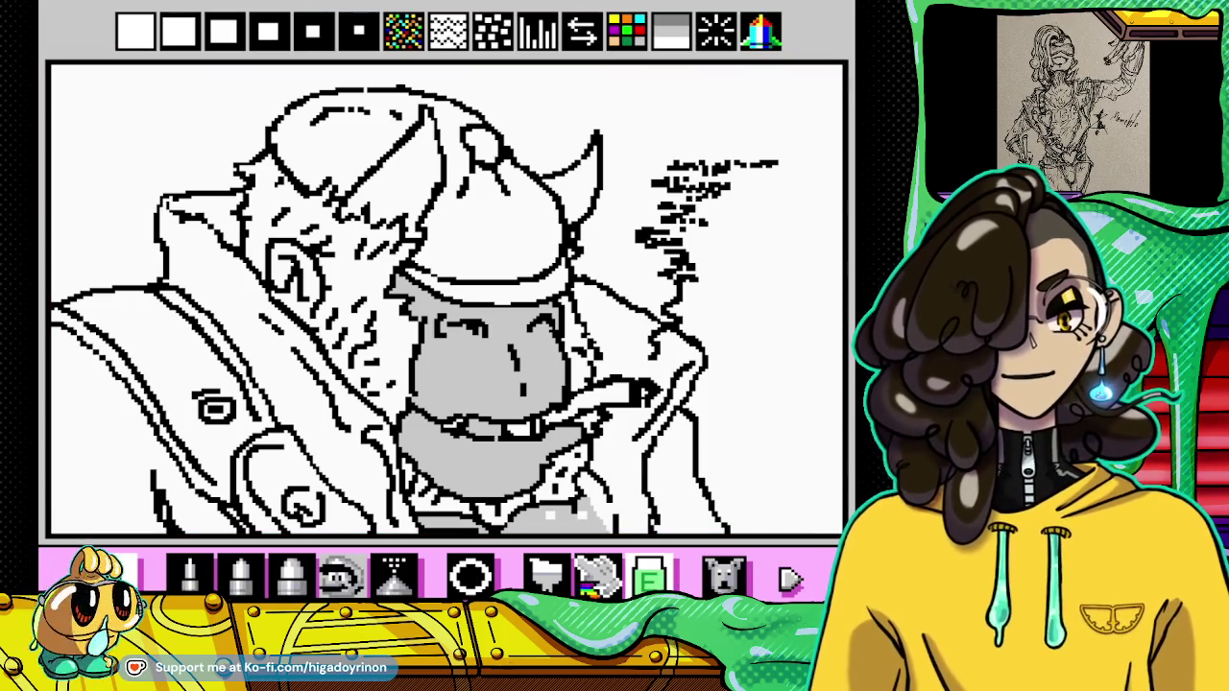
click(545, 574)
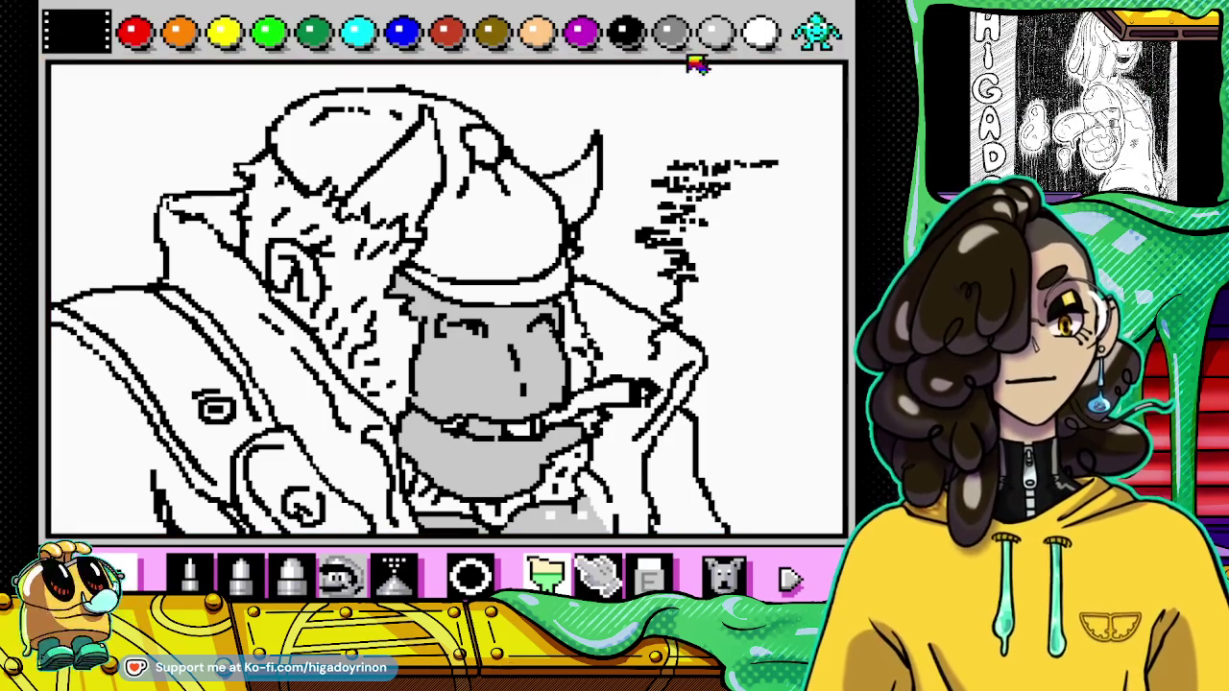
Step: Fill the area below the mouth with light grey
click(715, 34)
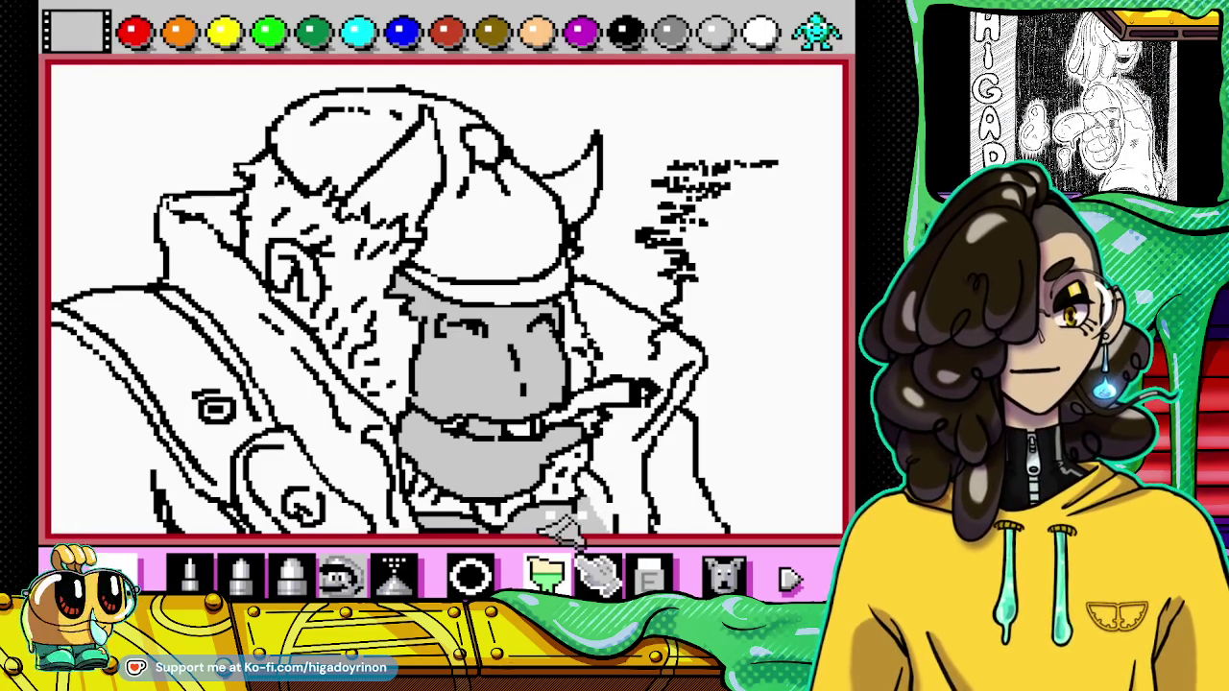
click(189, 574)
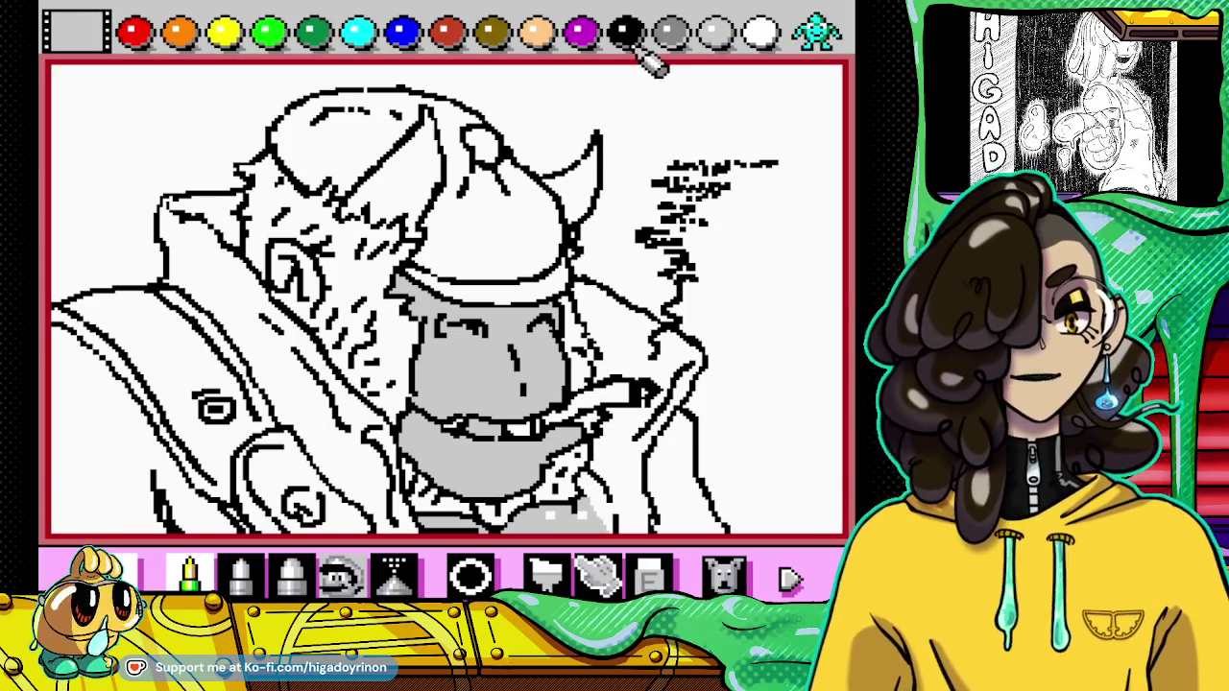
click(624, 35)
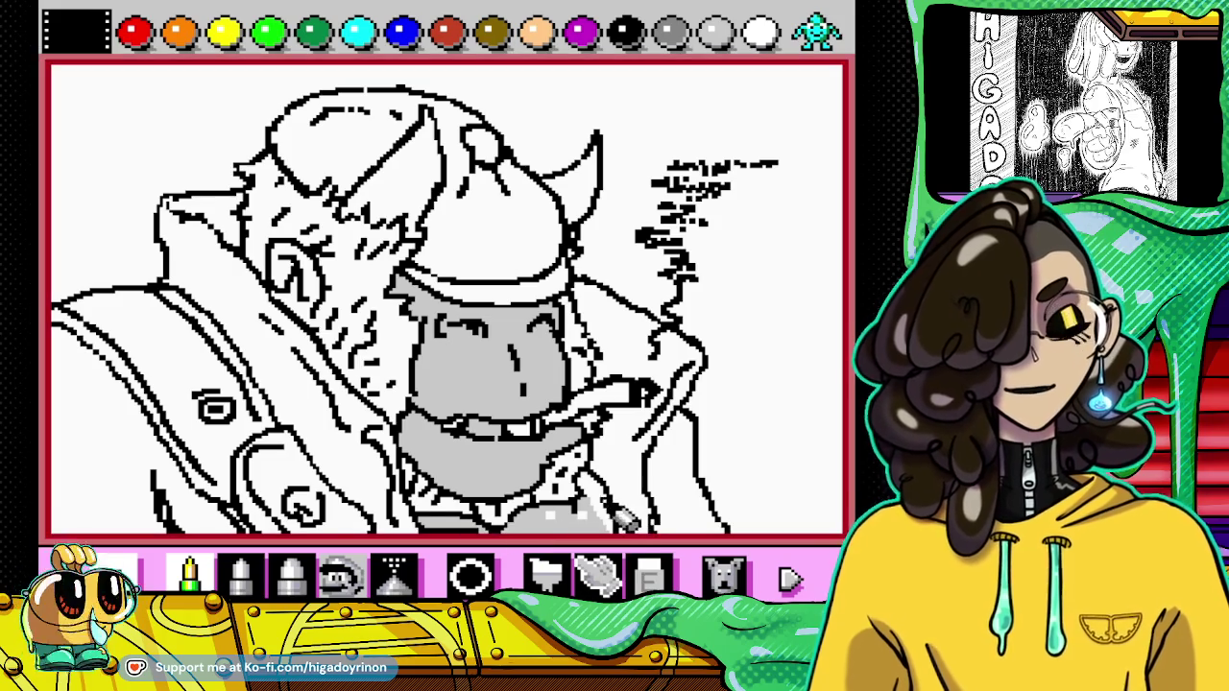
click(546, 575)
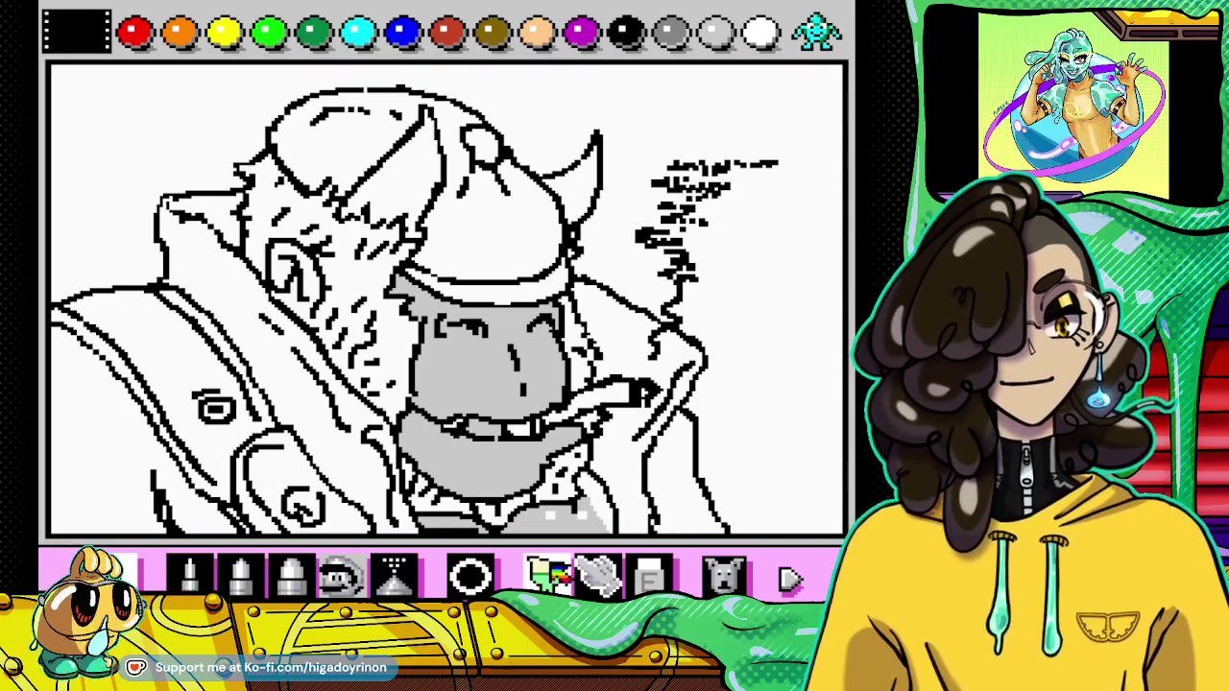
click(722, 33)
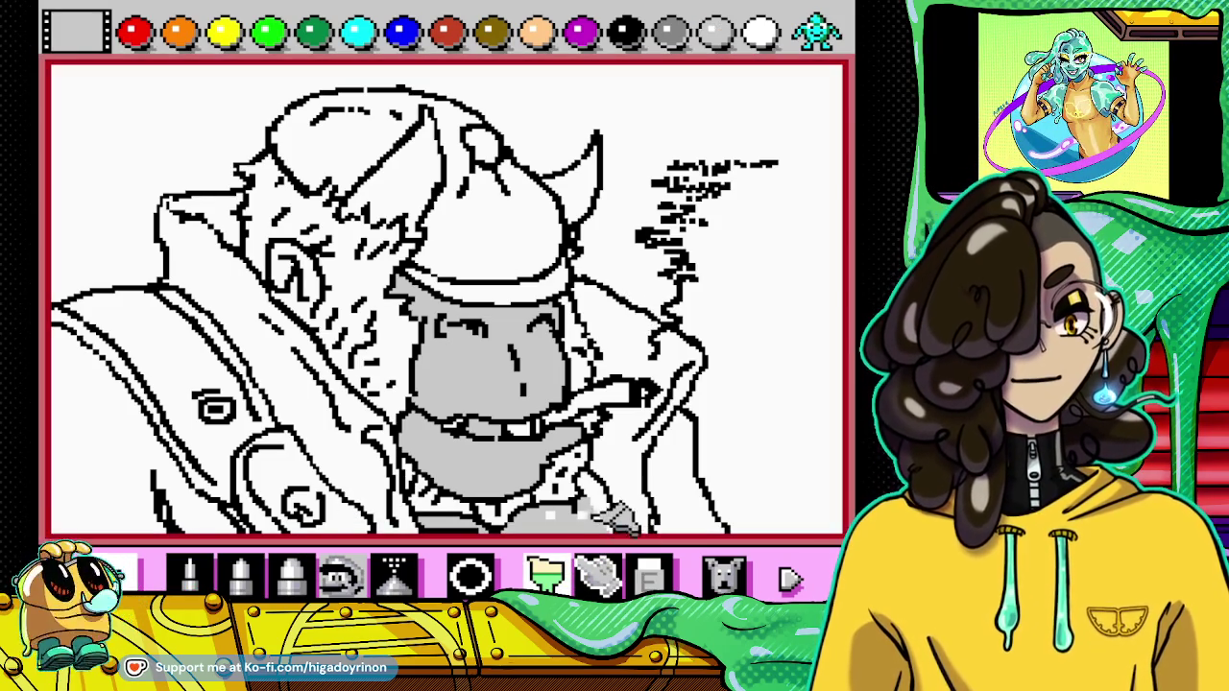
click(567, 509)
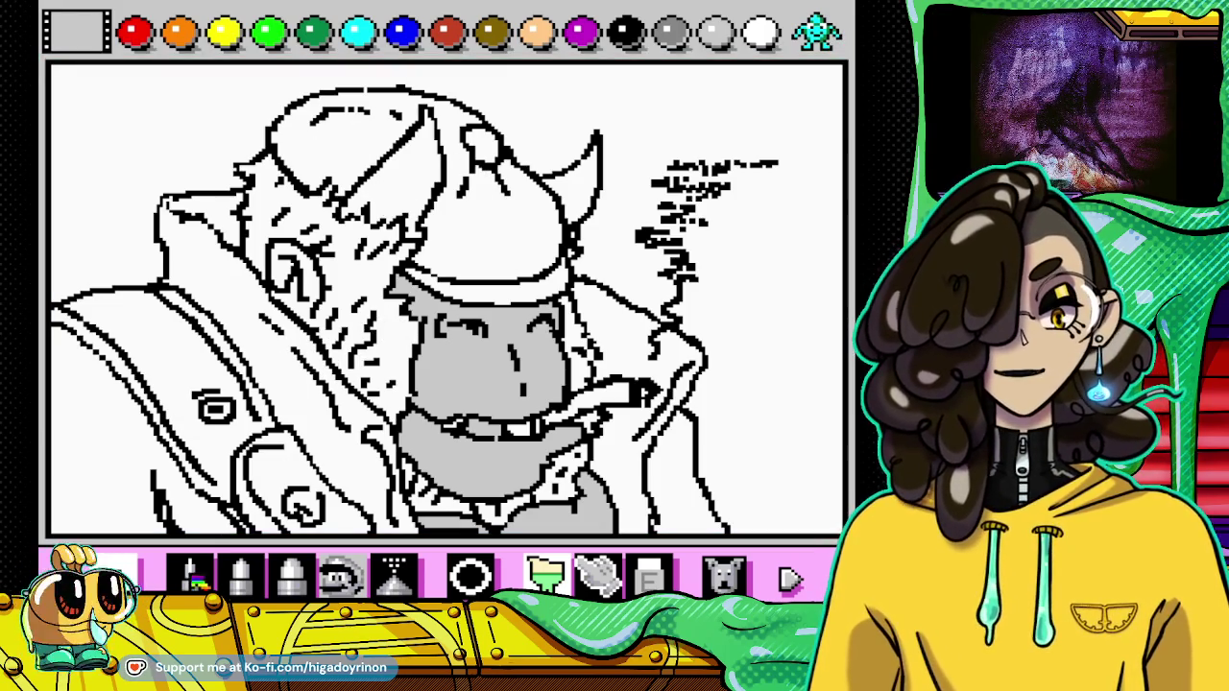
click(192, 575)
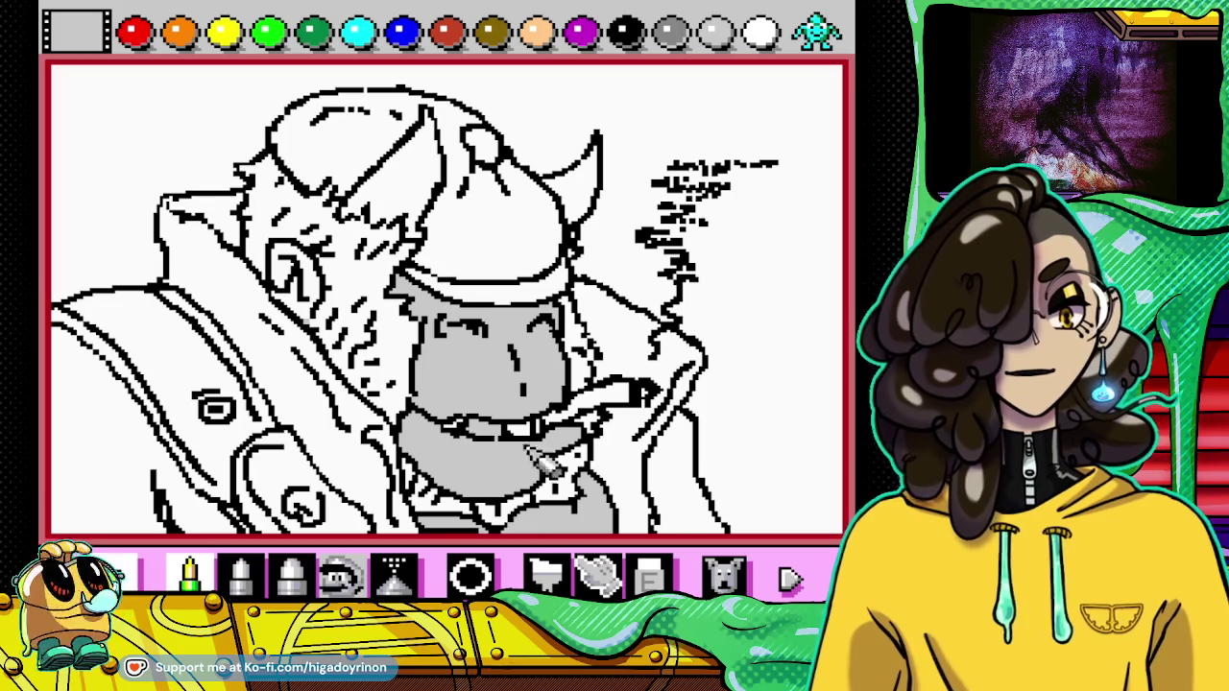
click(545, 574)
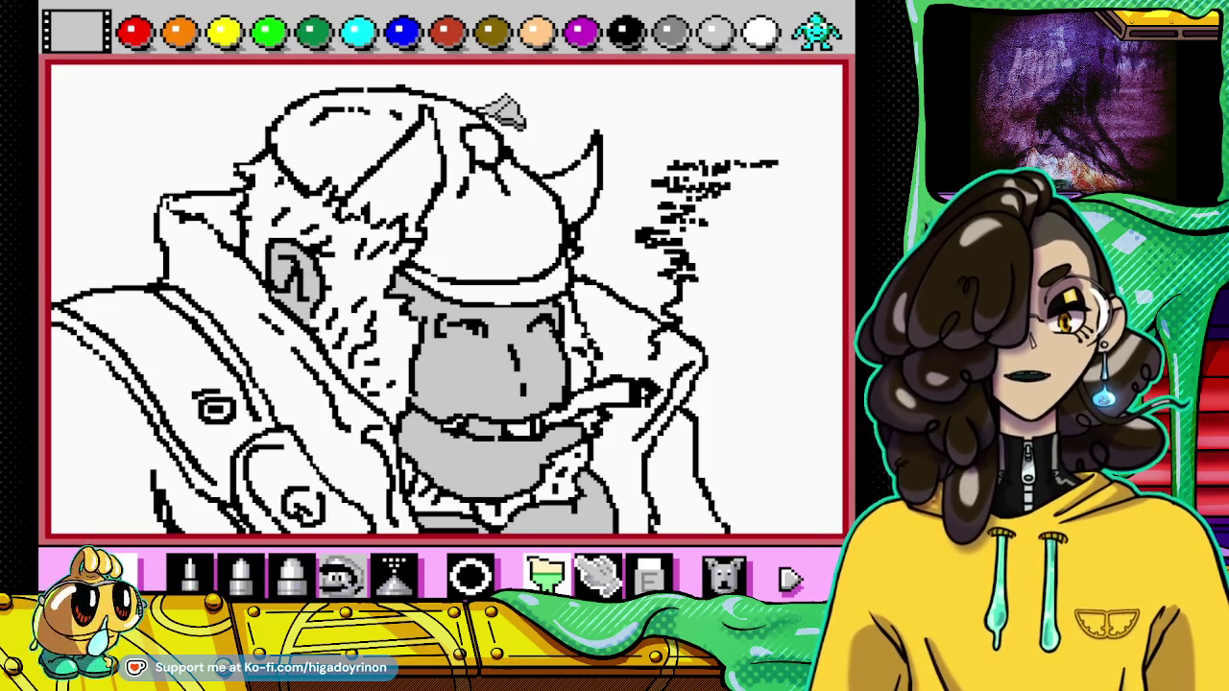
click(818, 31)
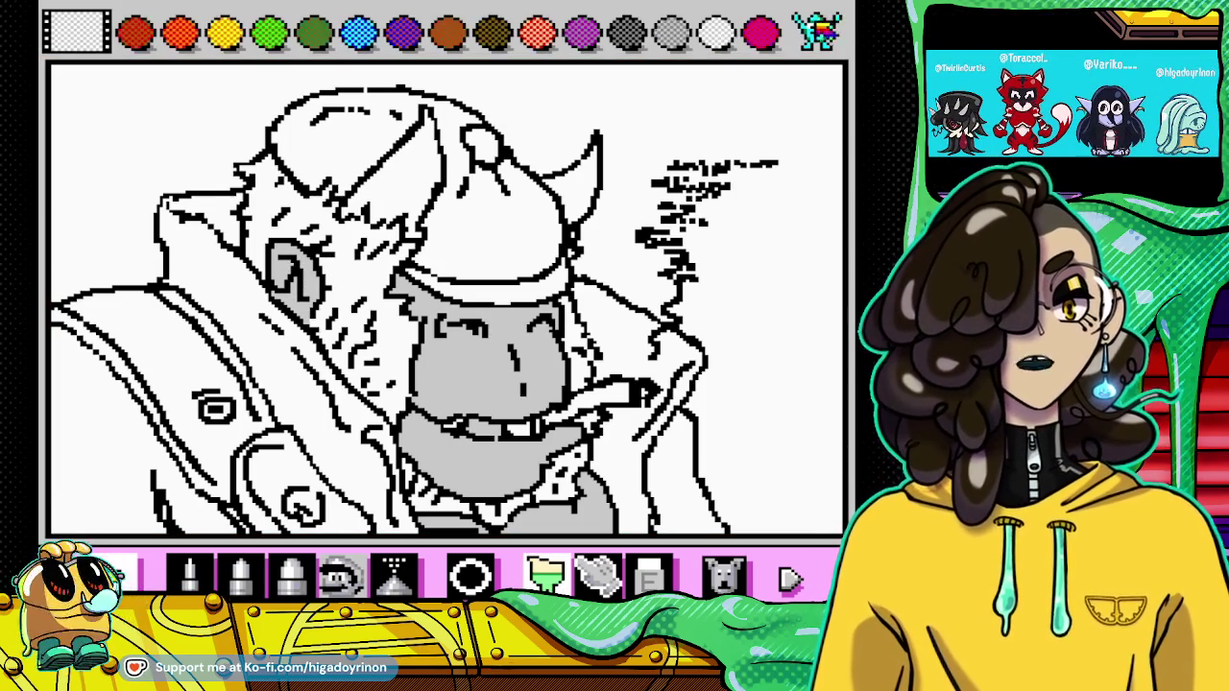
Step: Fill the hair by the ear, hair right of the face, and beard with purple pattern
click(403, 33)
click(269, 203)
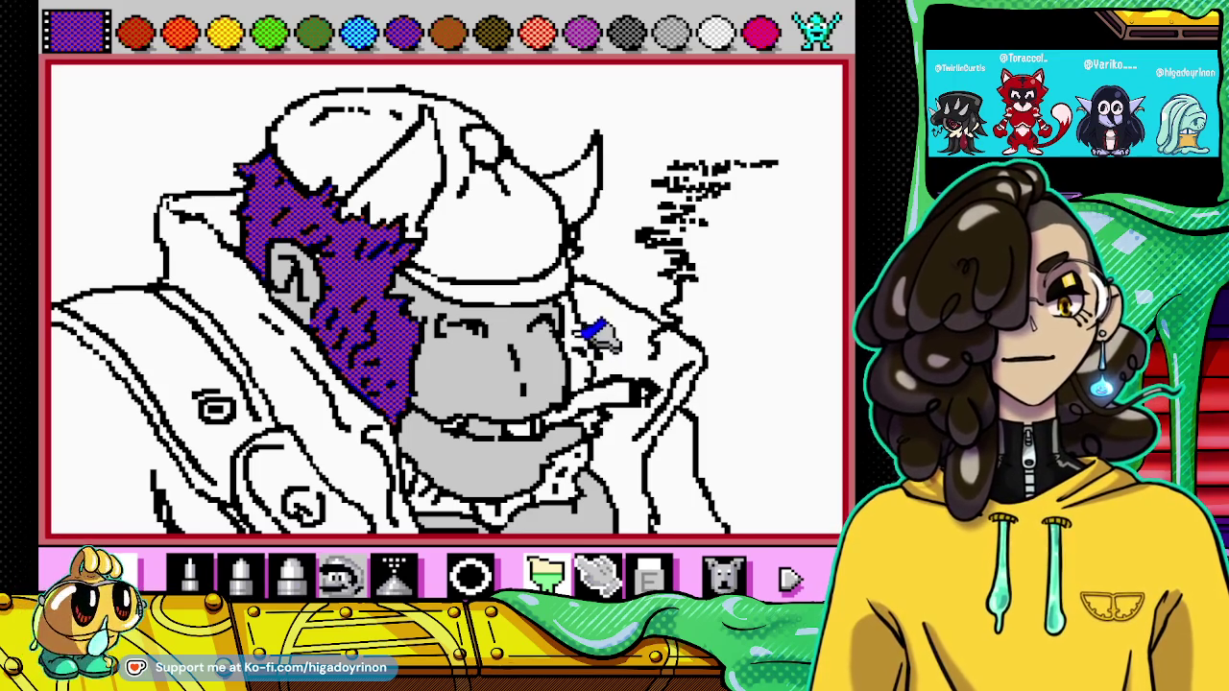
click(582, 334)
click(574, 459)
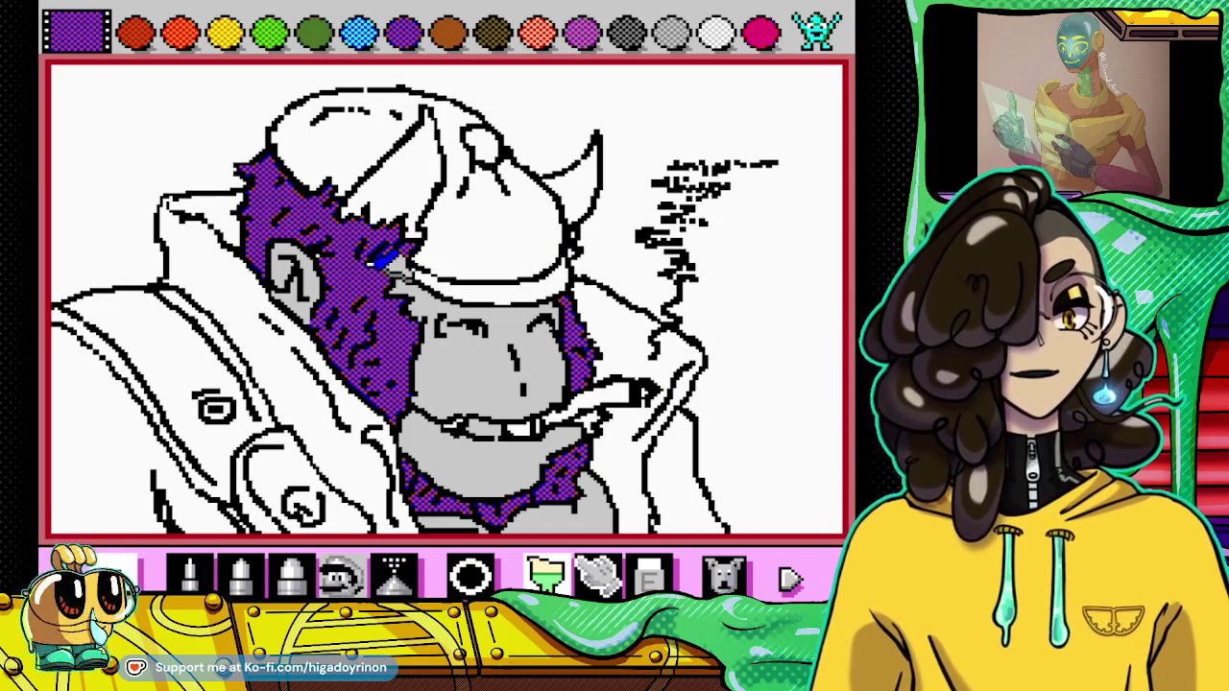
click(191, 574)
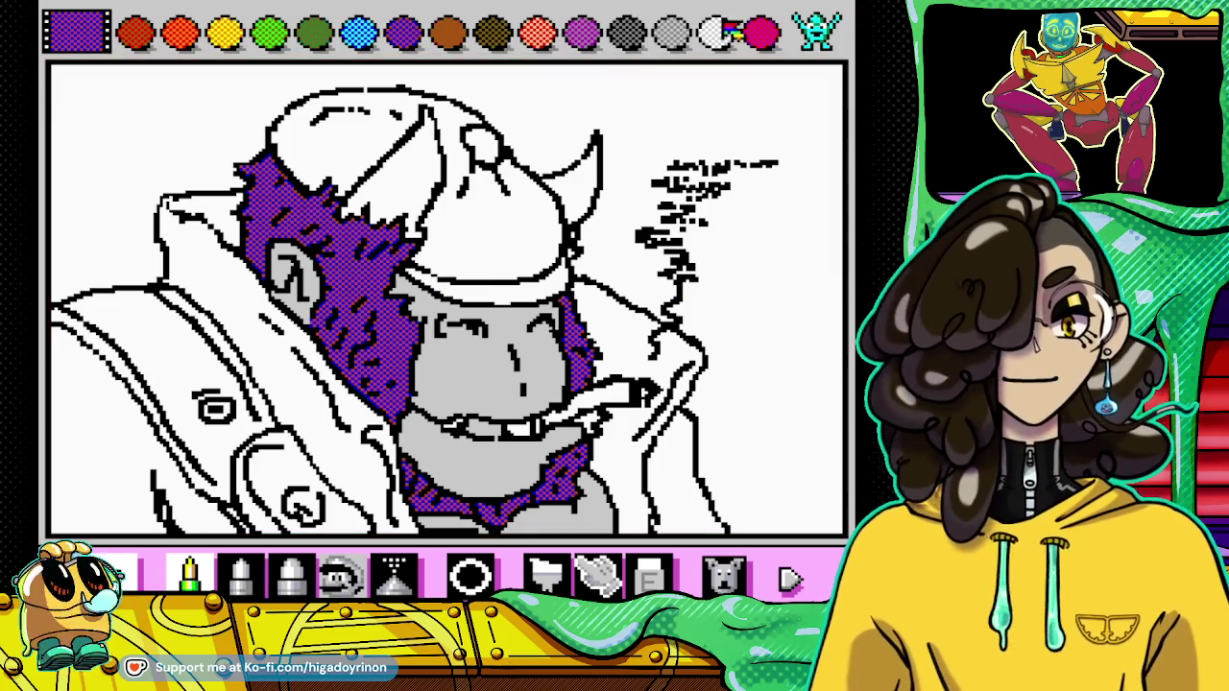
click(626, 33)
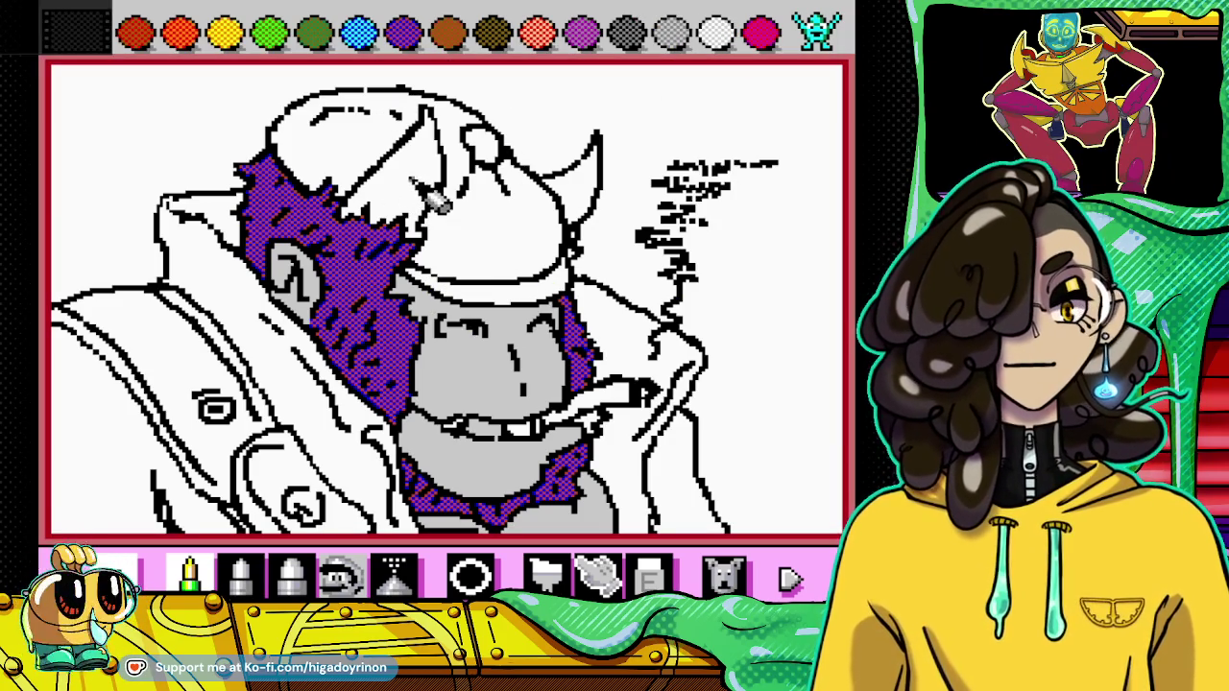
Step: Fill both horns with dark grey checker, then undo a stray light grey helmet fill
click(546, 573)
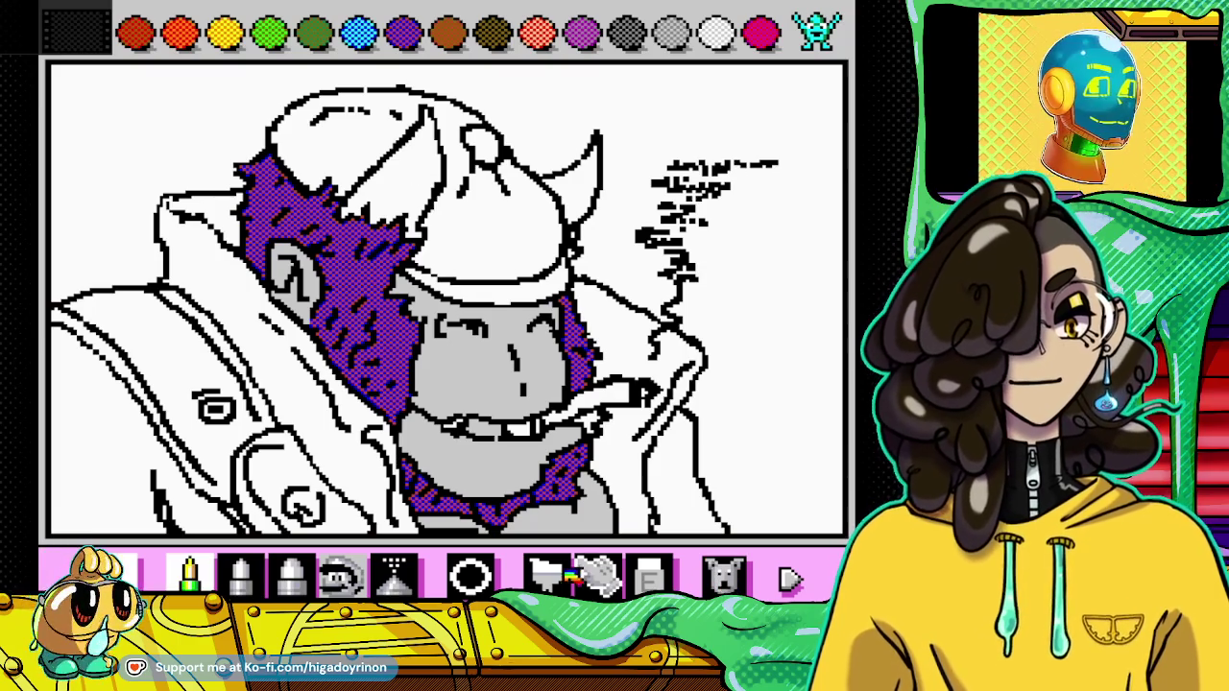
click(427, 178)
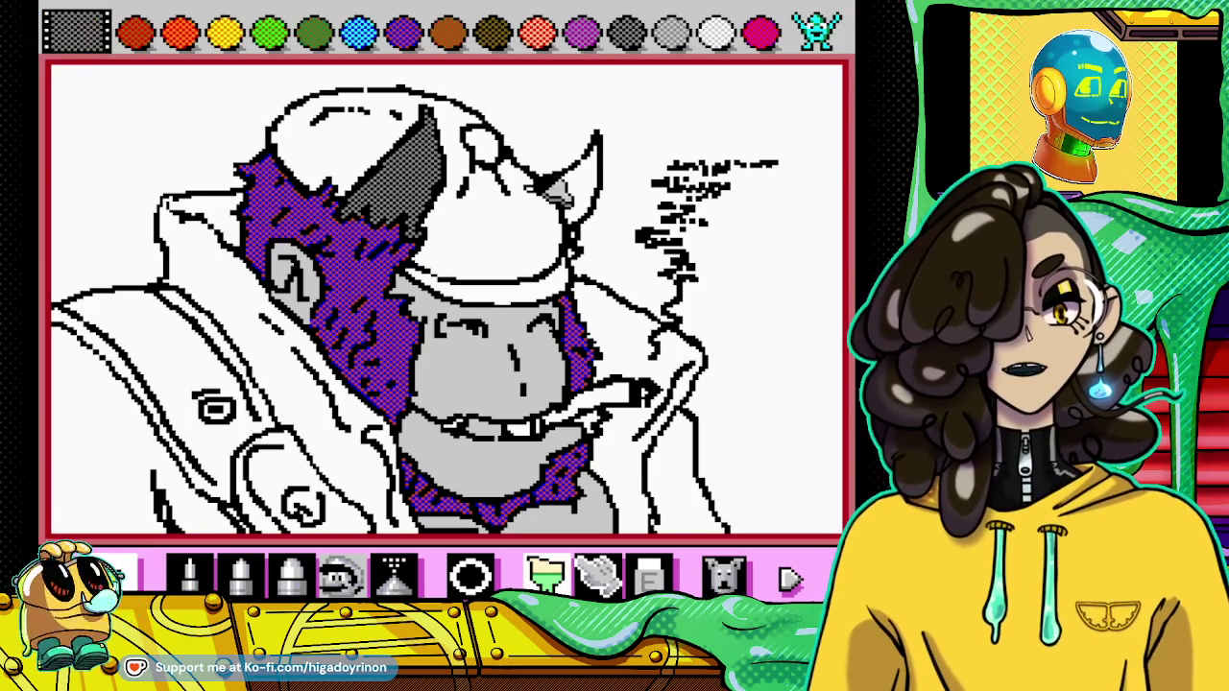
click(589, 182)
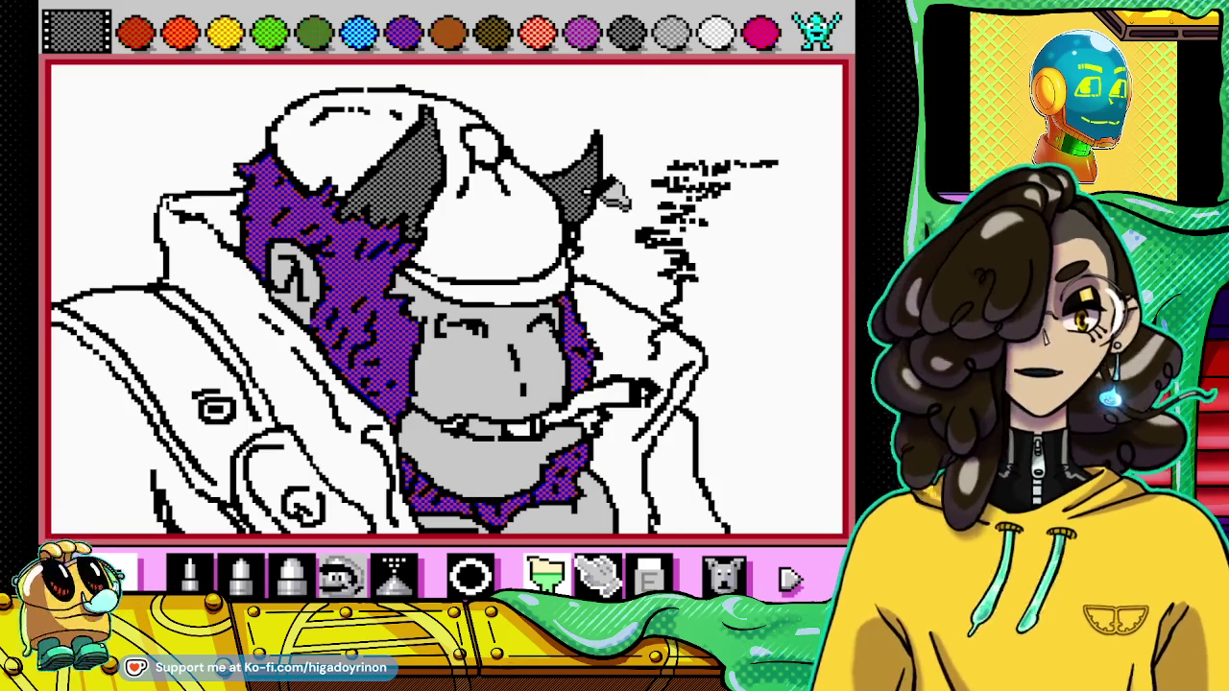
click(672, 33)
click(518, 258)
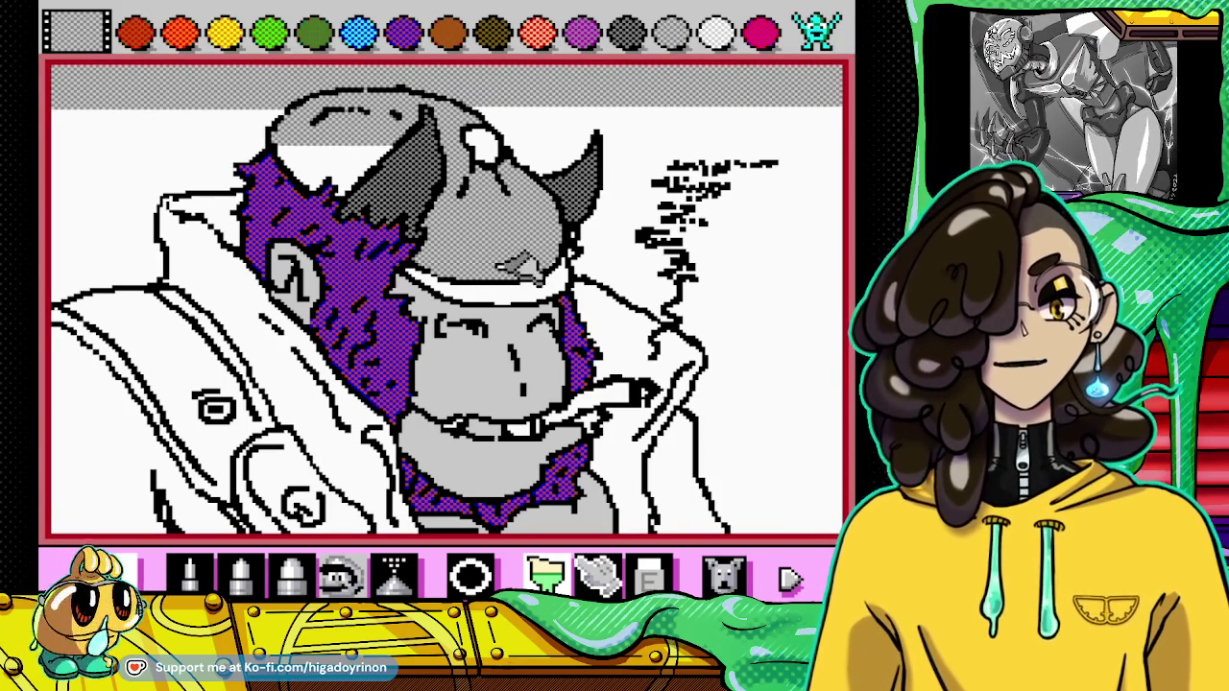
click(722, 574)
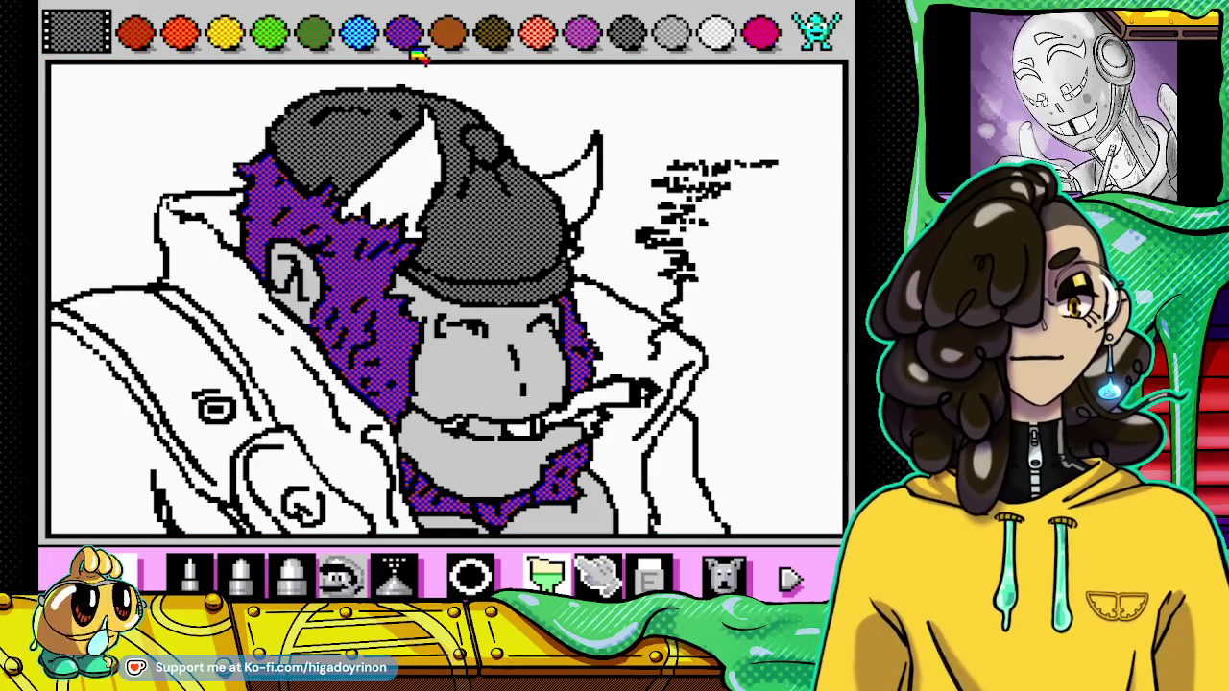
Step: Fill the left and right horns with the blue pattern
click(358, 38)
click(404, 168)
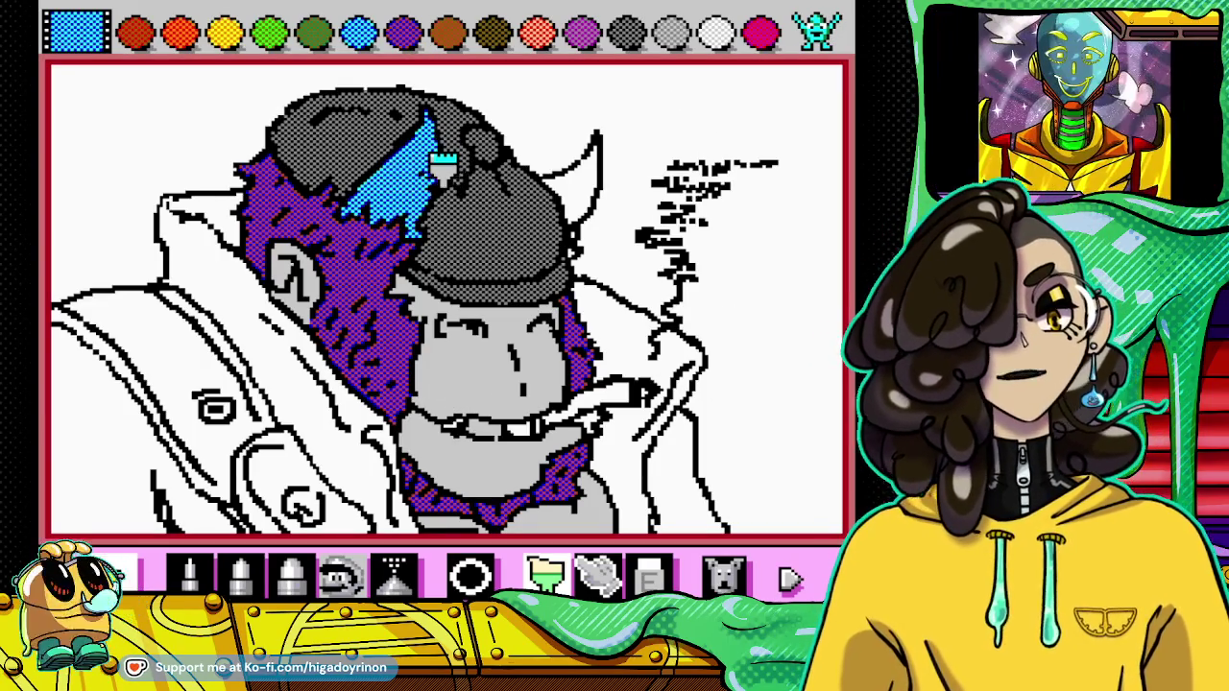
click(582, 182)
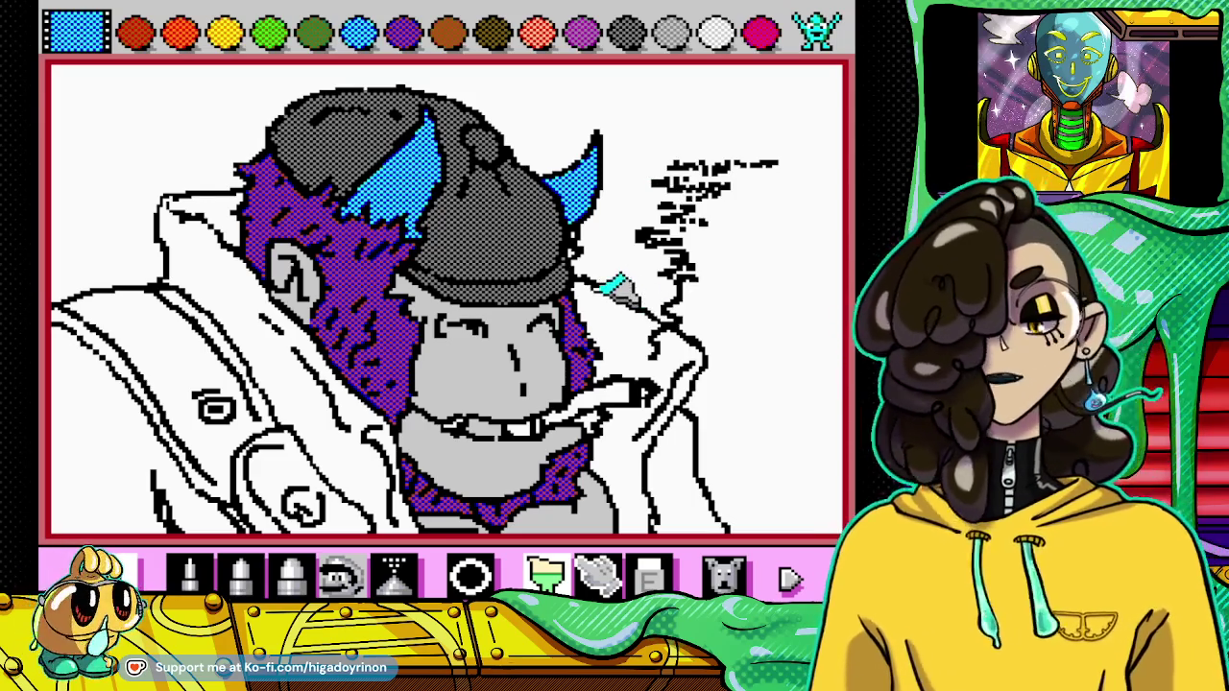
click(817, 30)
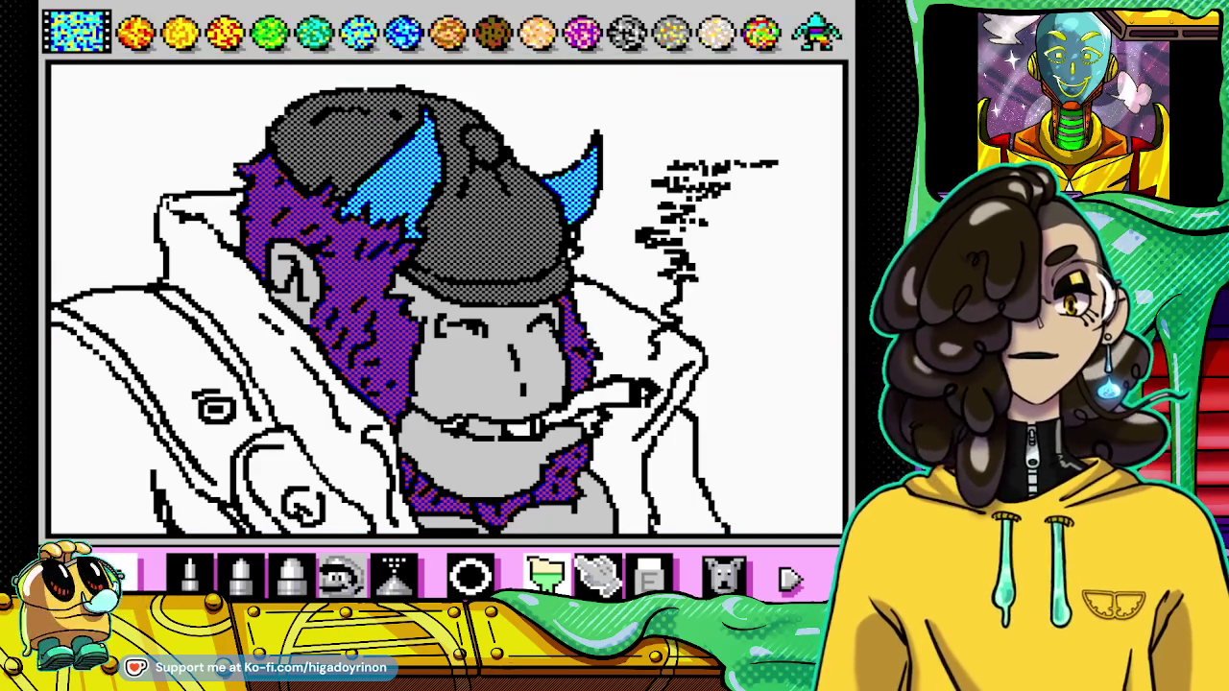
click(816, 31)
click(816, 30)
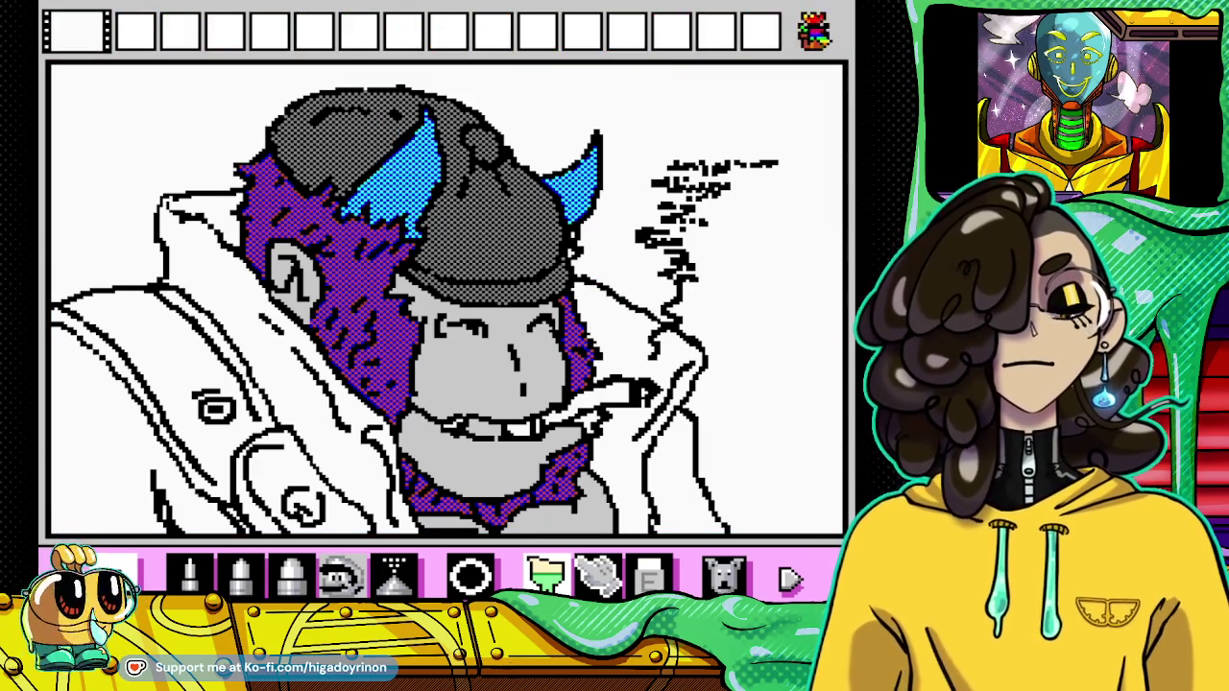
Step: Fill the left, right and lower-left coat regions with solid blue
click(403, 31)
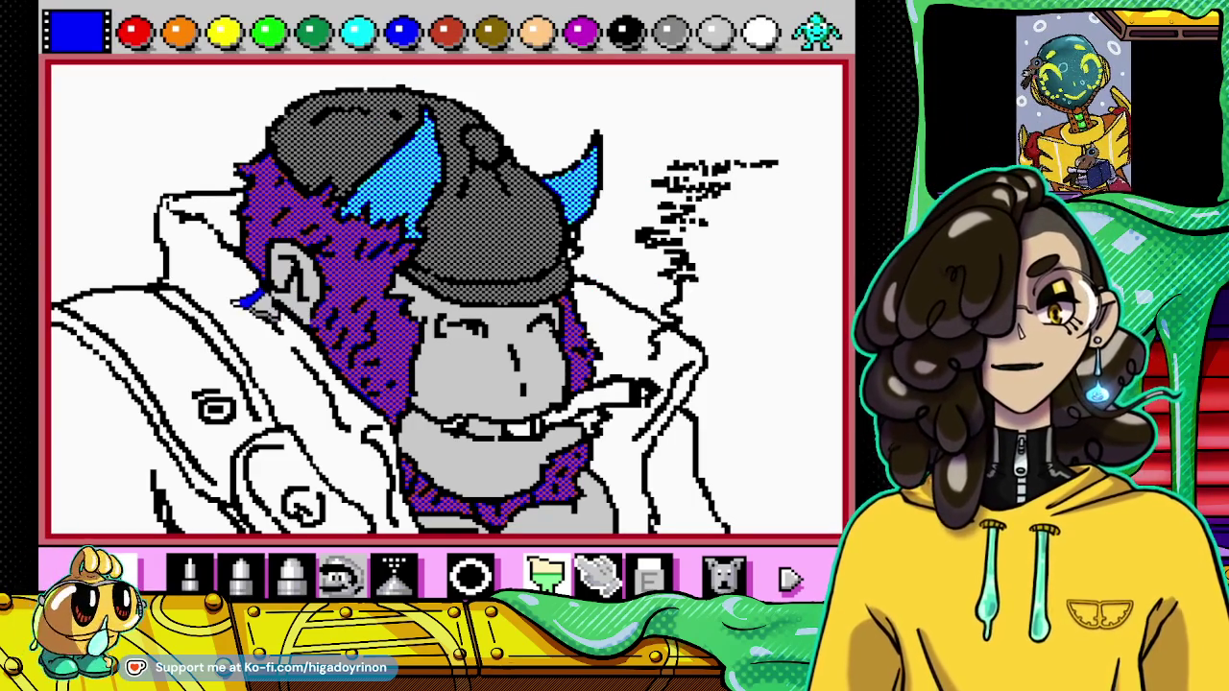
click(255, 301)
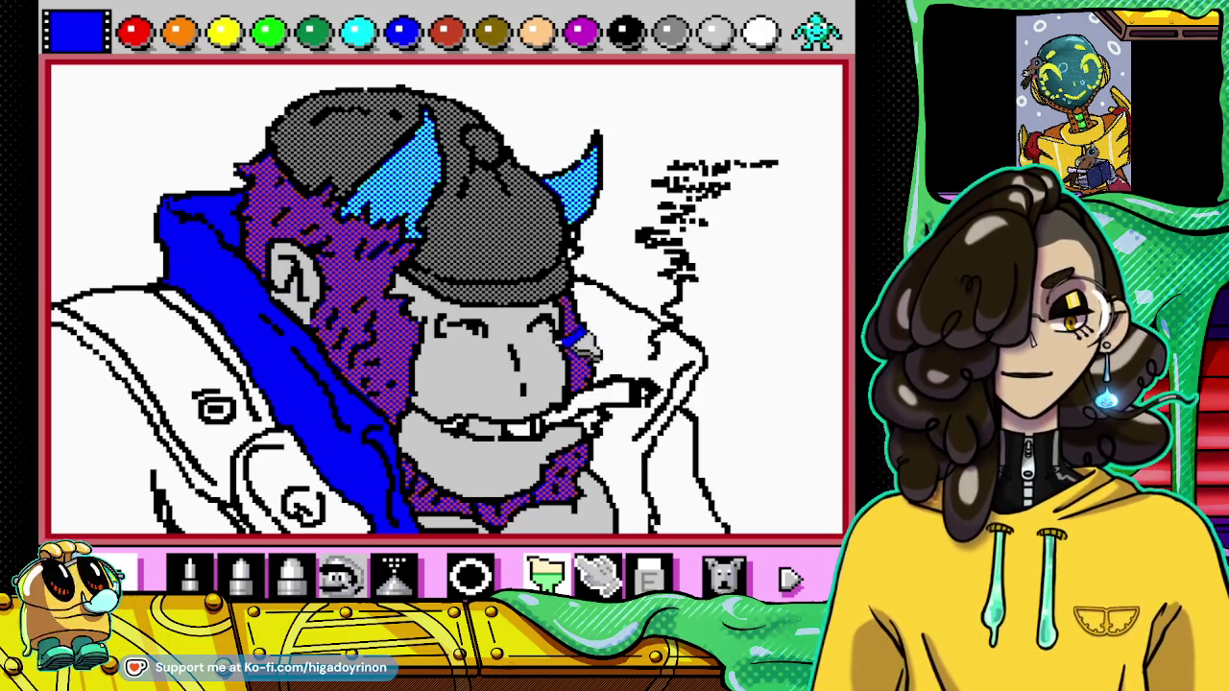
click(632, 335)
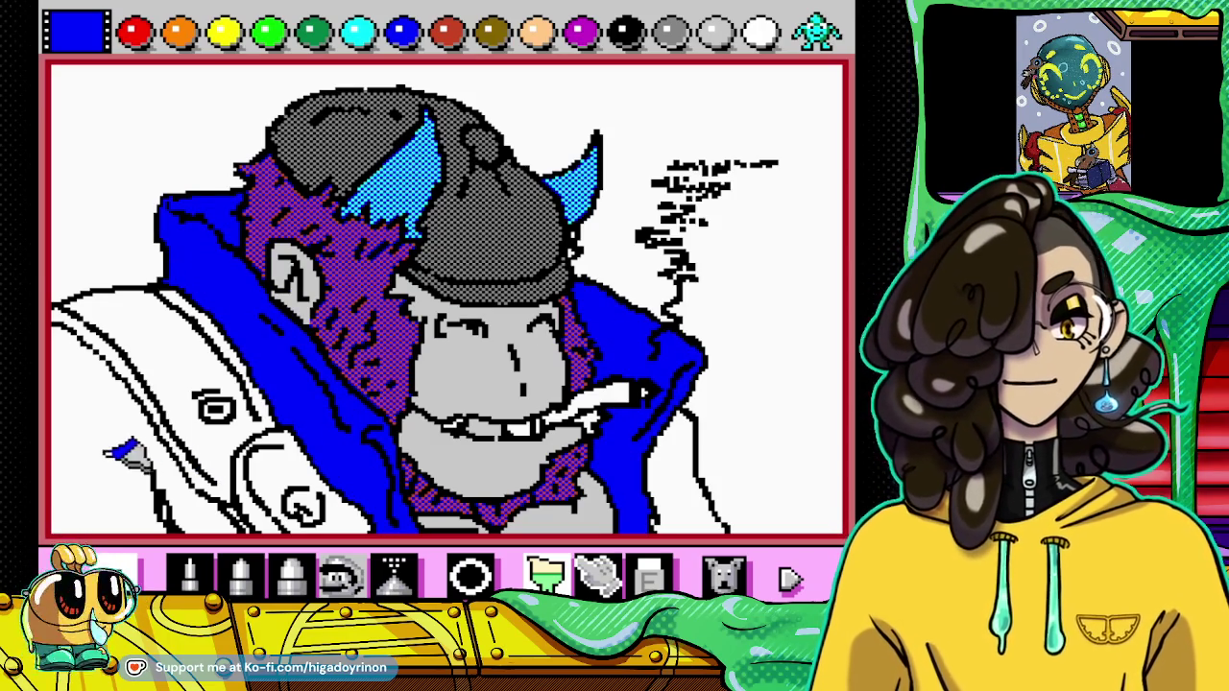
click(125, 453)
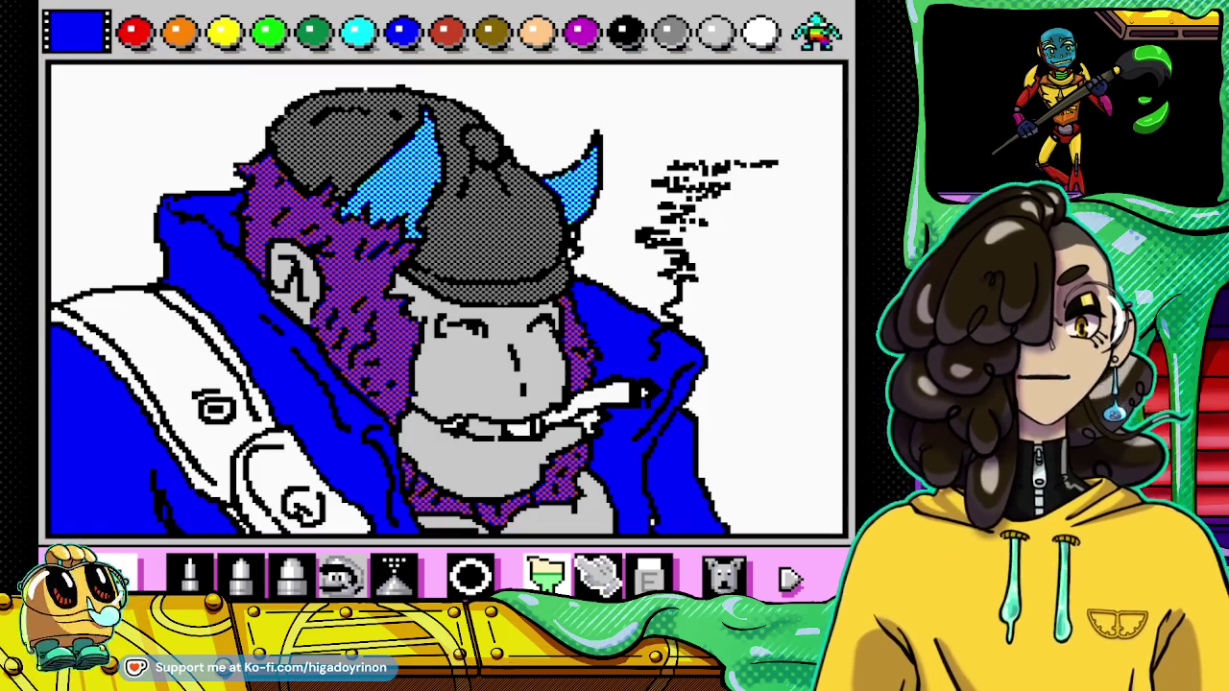
Step: Bucket-fill the upper, lower and curled strap sections brown, undoing the curl-interior fill
click(497, 37)
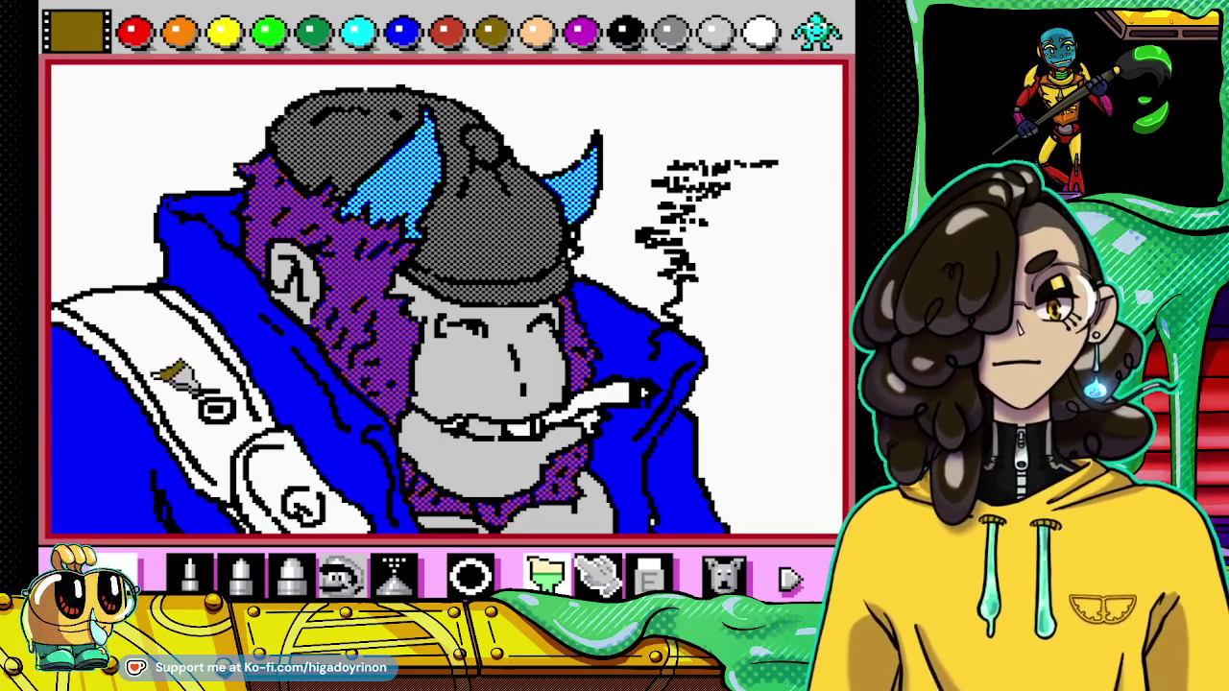
click(178, 379)
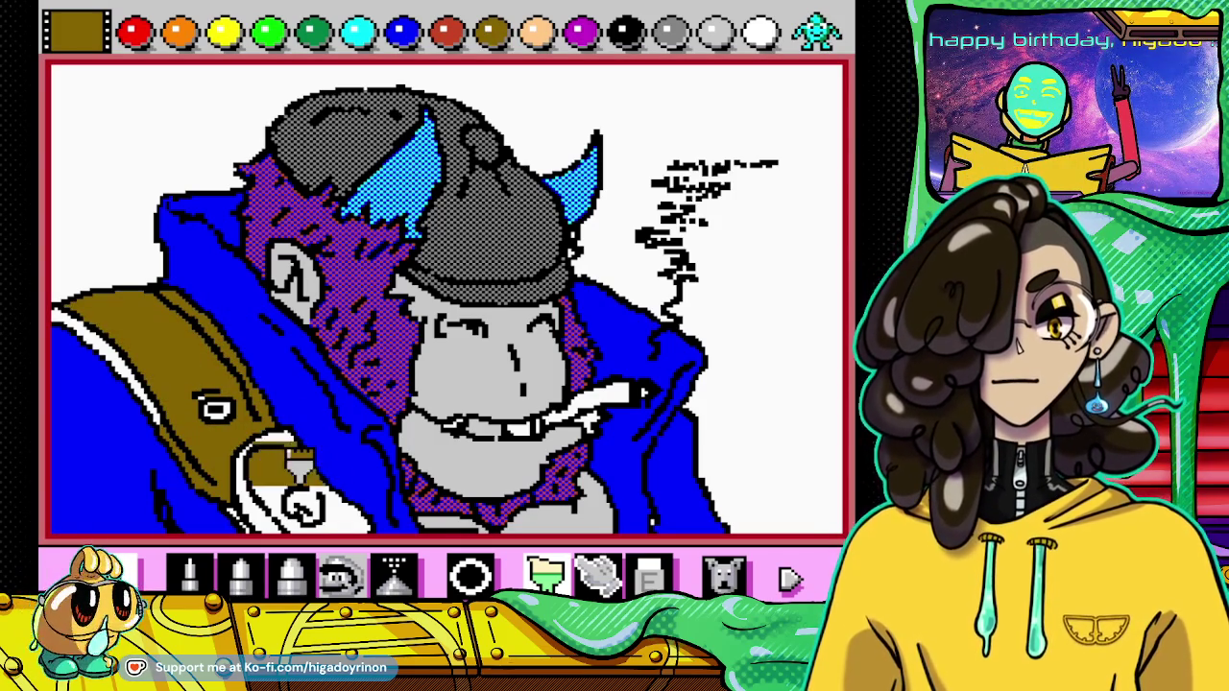
click(274, 485)
click(269, 494)
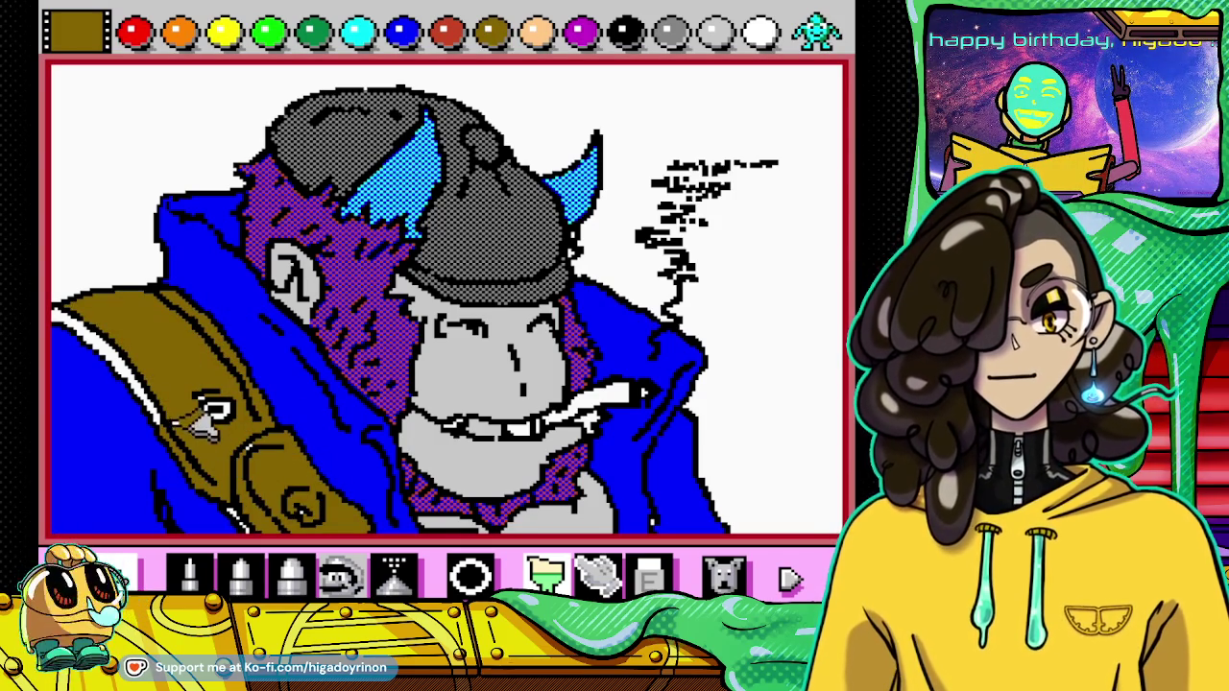
click(135, 380)
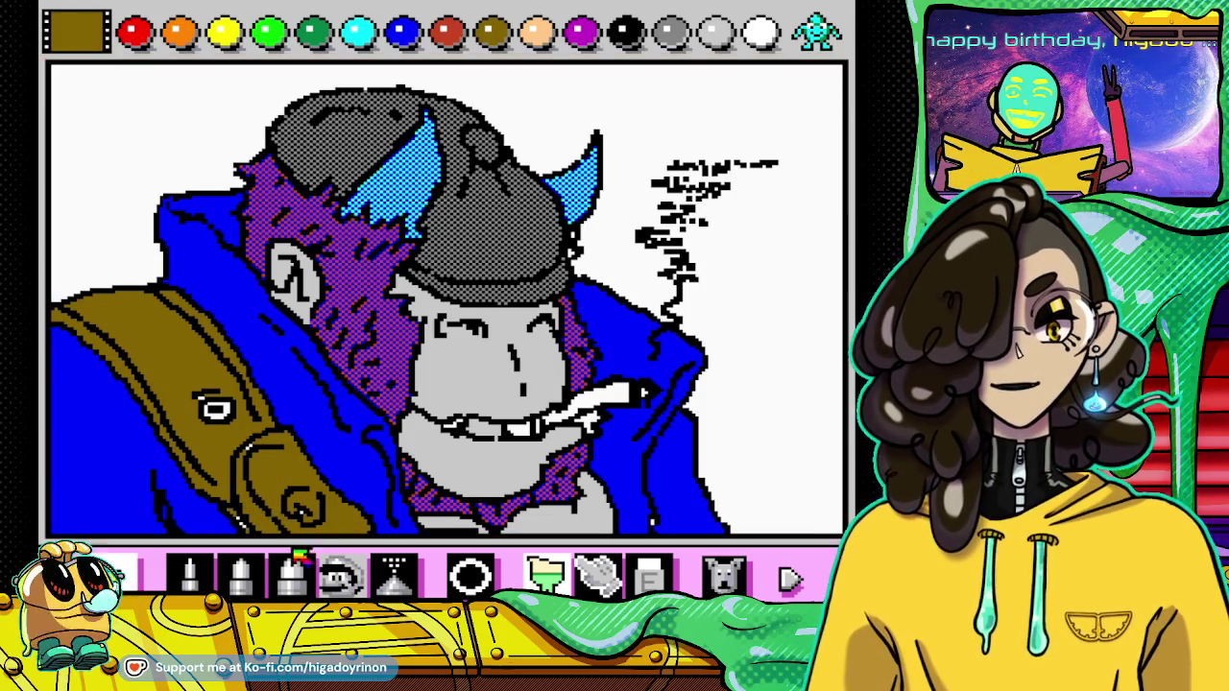
click(278, 453)
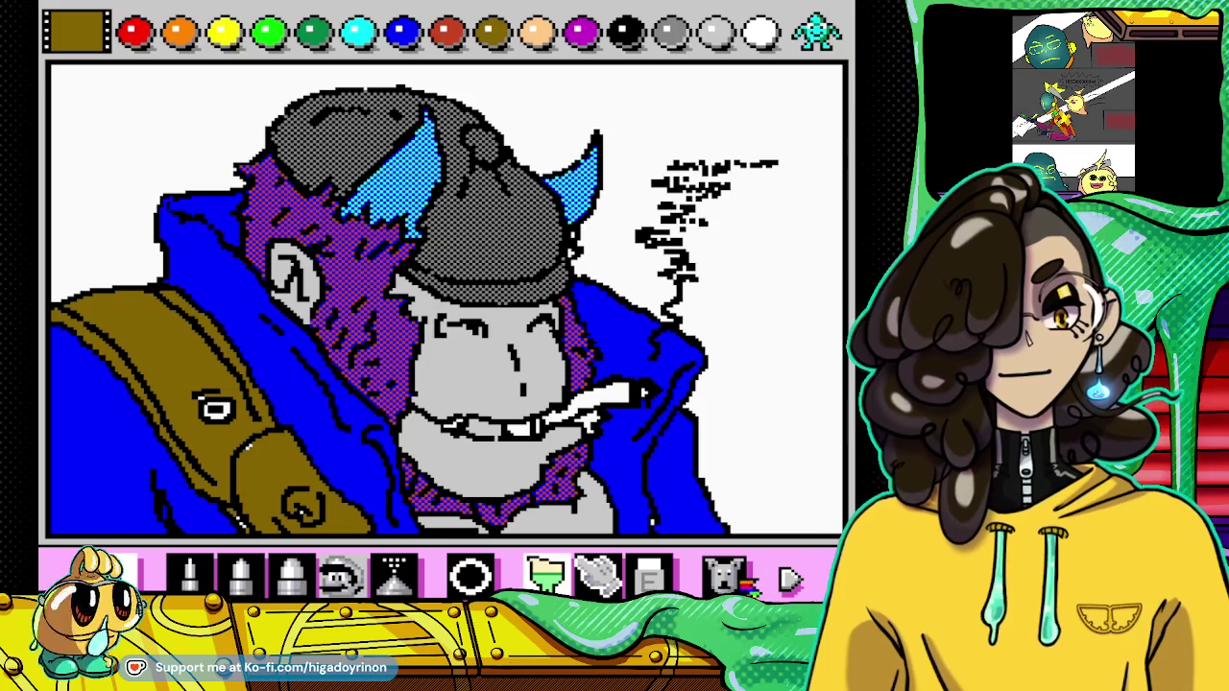
click(729, 578)
Step: Pick light grey, medium grey, then black to draw the rivet on the strap
click(718, 35)
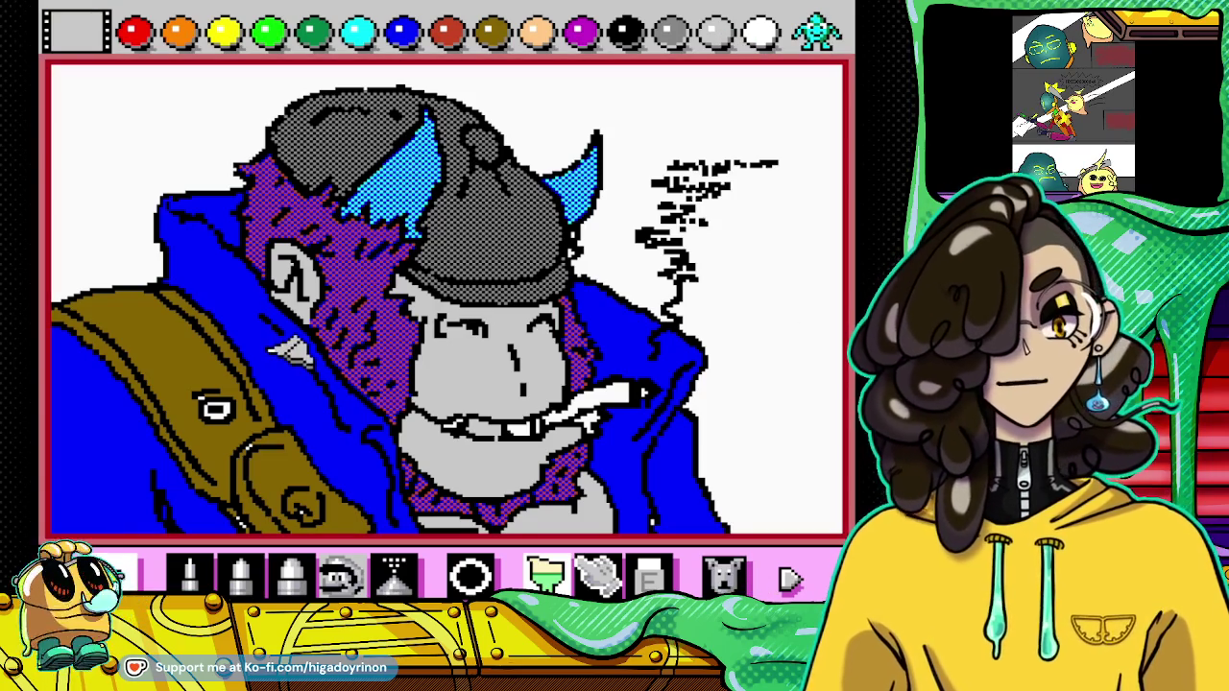
click(670, 32)
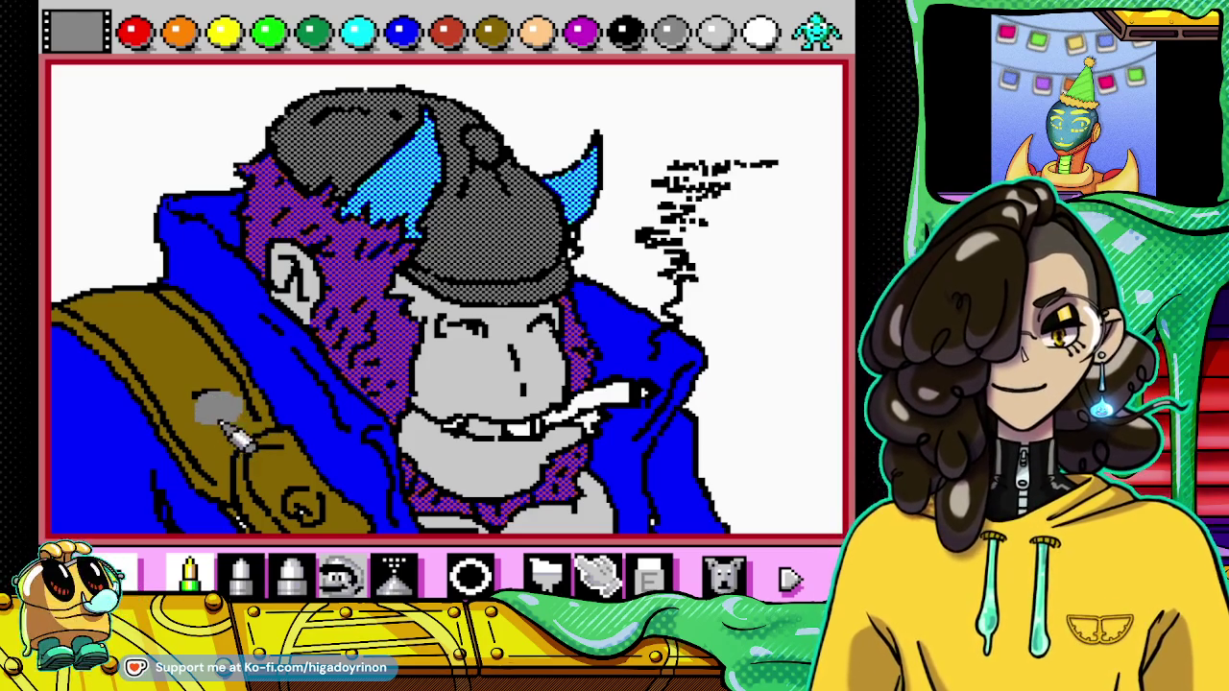
click(625, 32)
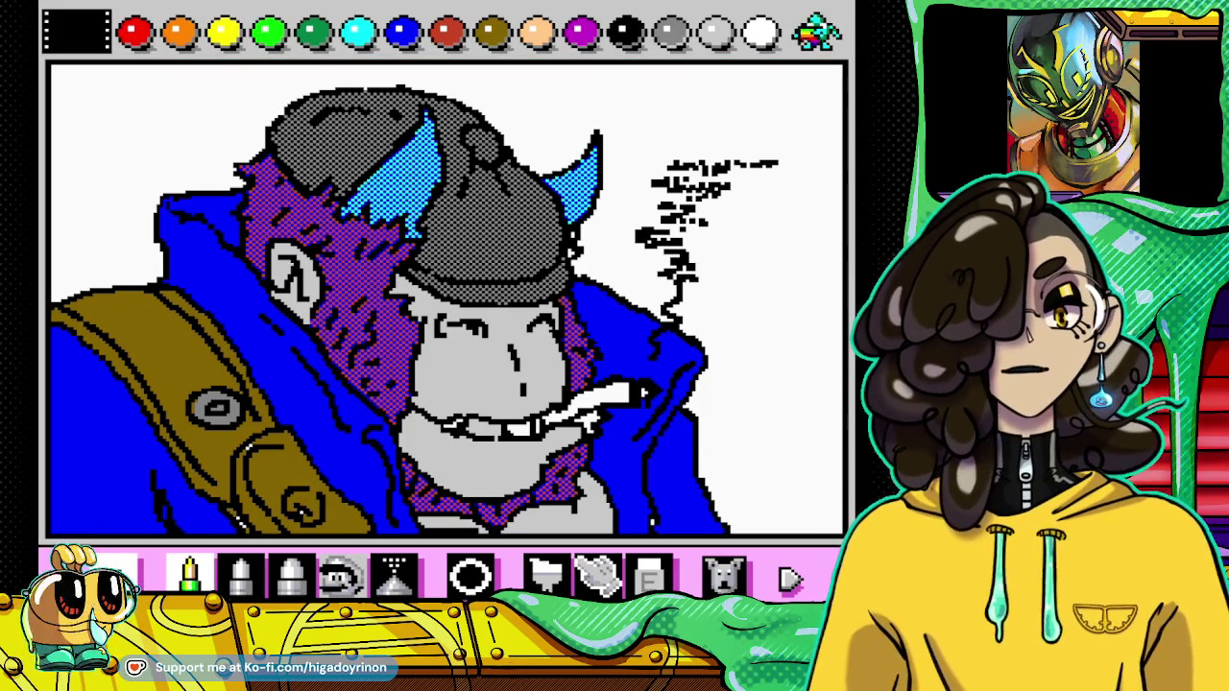
Step: Draw a dotted yellow ring on the strap's lower curl with the pencil
click(816, 31)
click(225, 32)
click(471, 574)
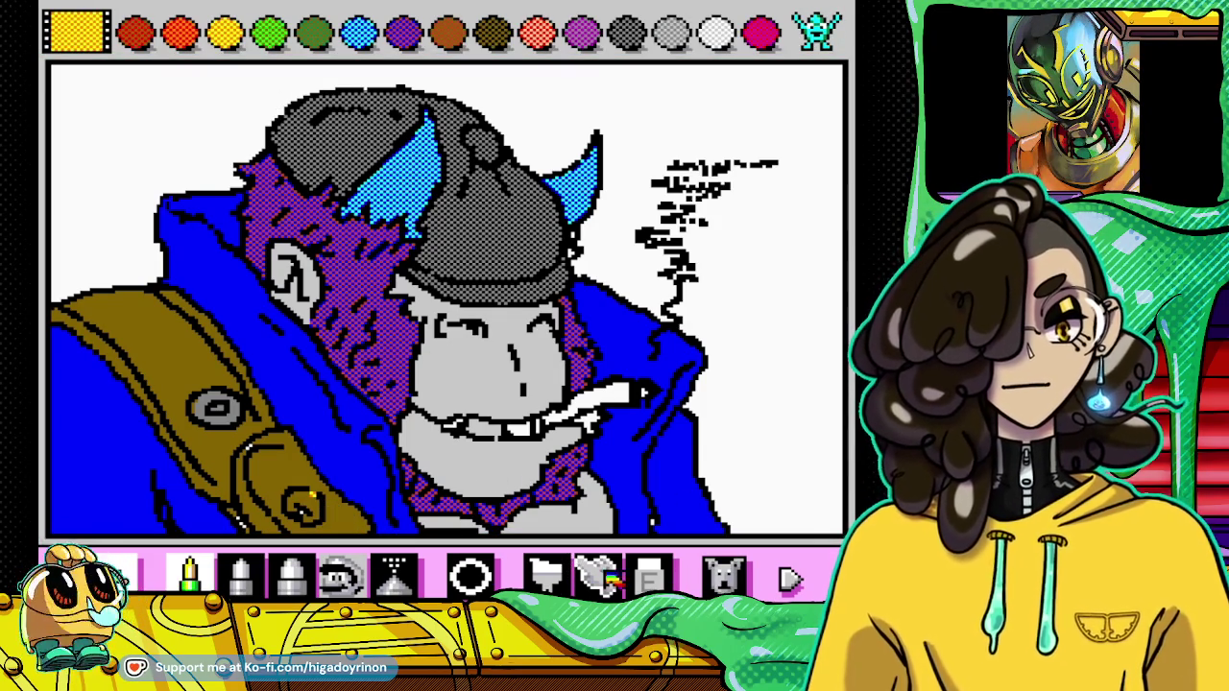
click(545, 575)
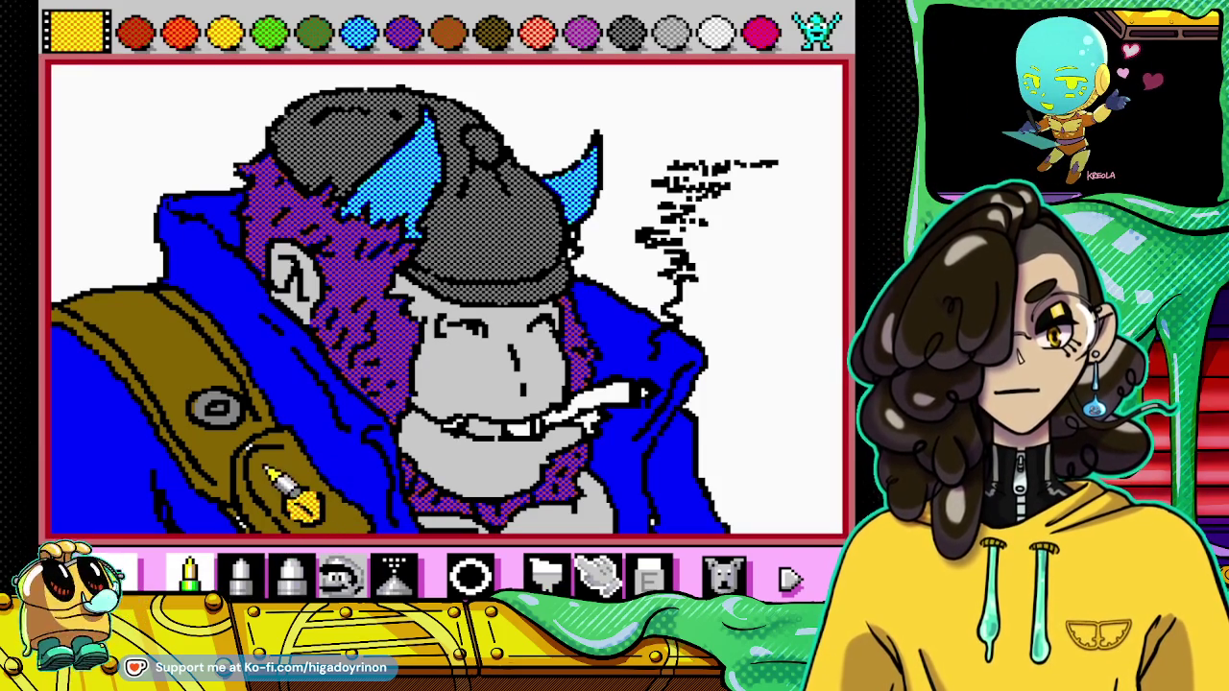
drag(258, 450, 257, 485)
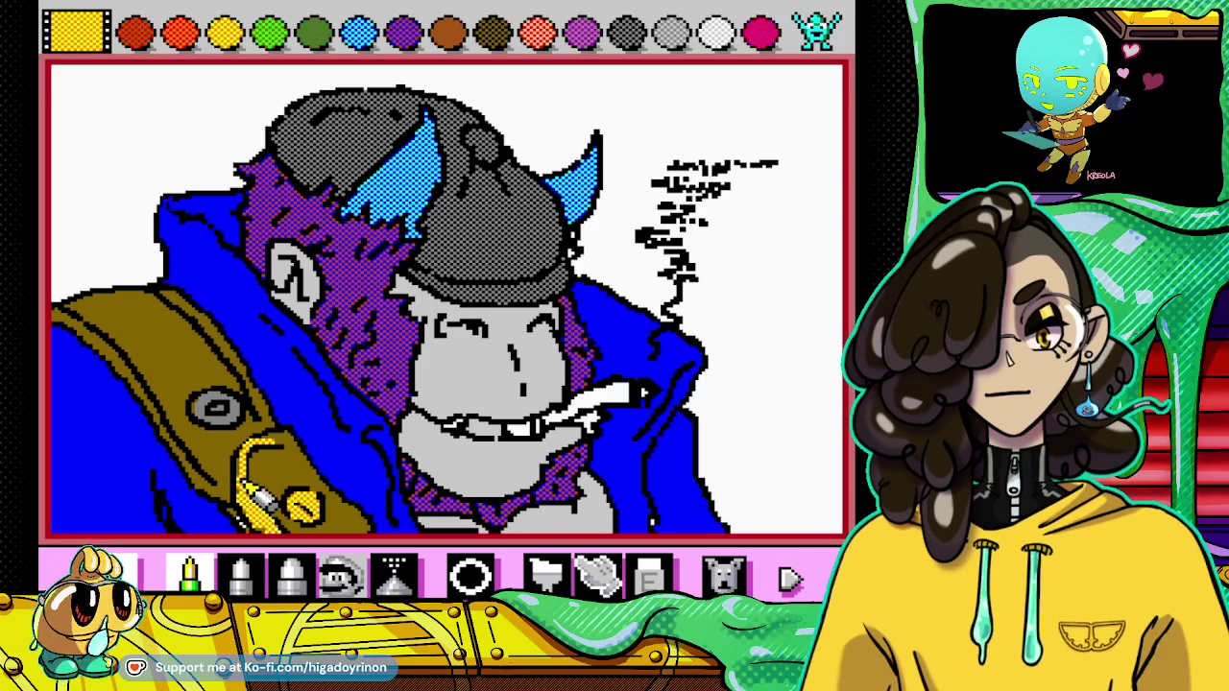
drag(259, 467, 298, 457)
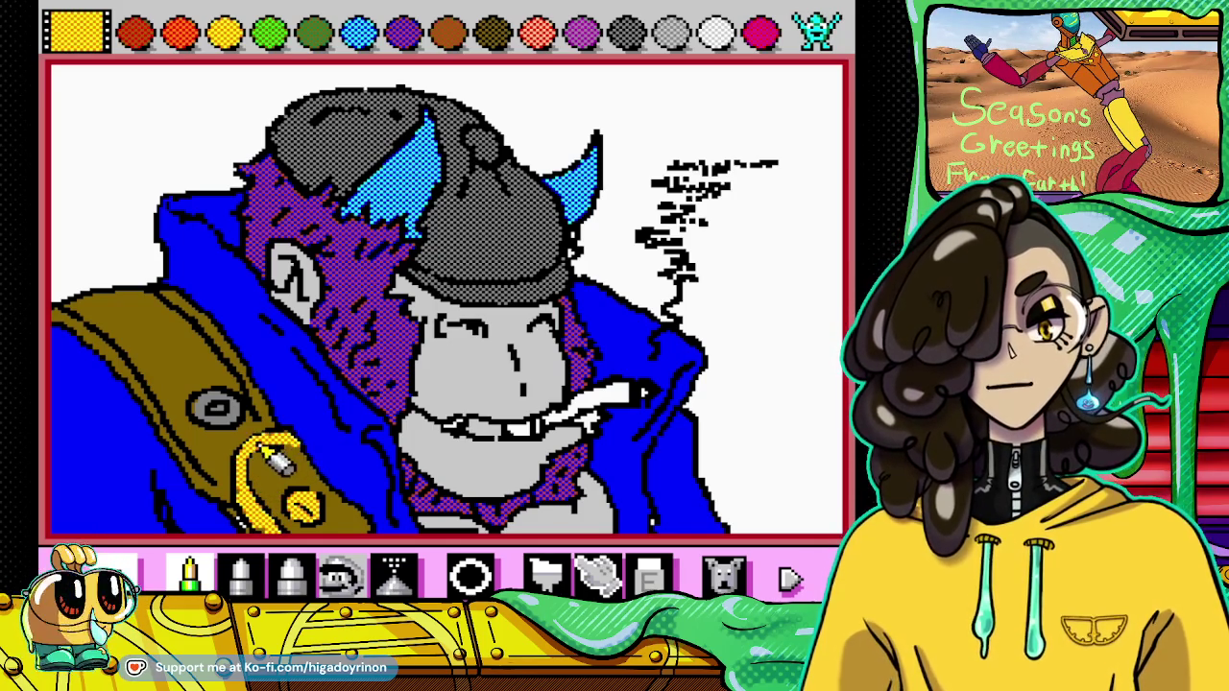
Step: Return to solid colours and retouch the ring's edges in olive-brown and black
click(817, 30)
click(818, 33)
click(818, 33)
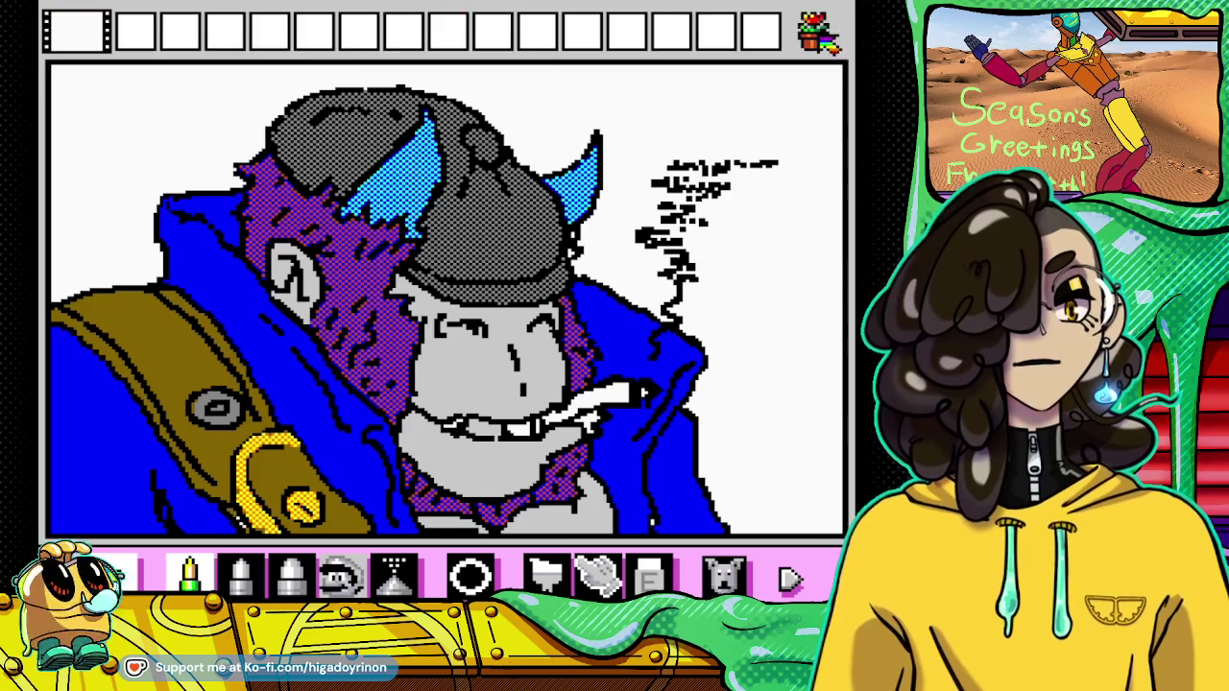
click(818, 32)
click(625, 33)
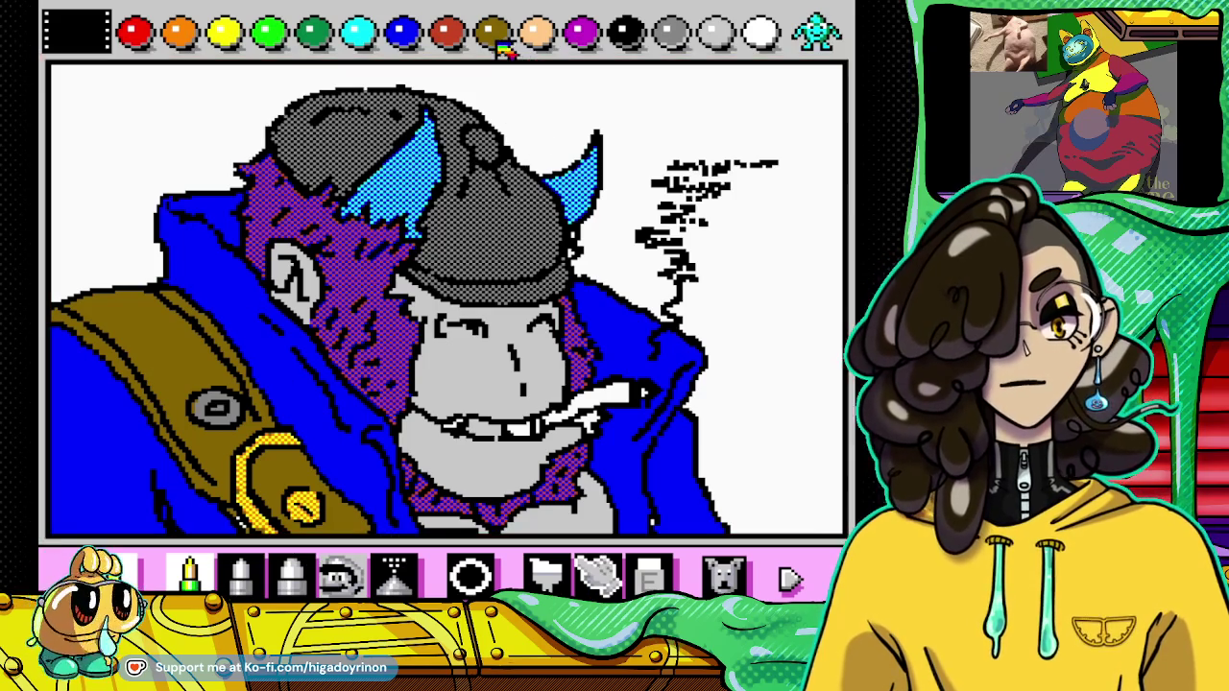
click(490, 32)
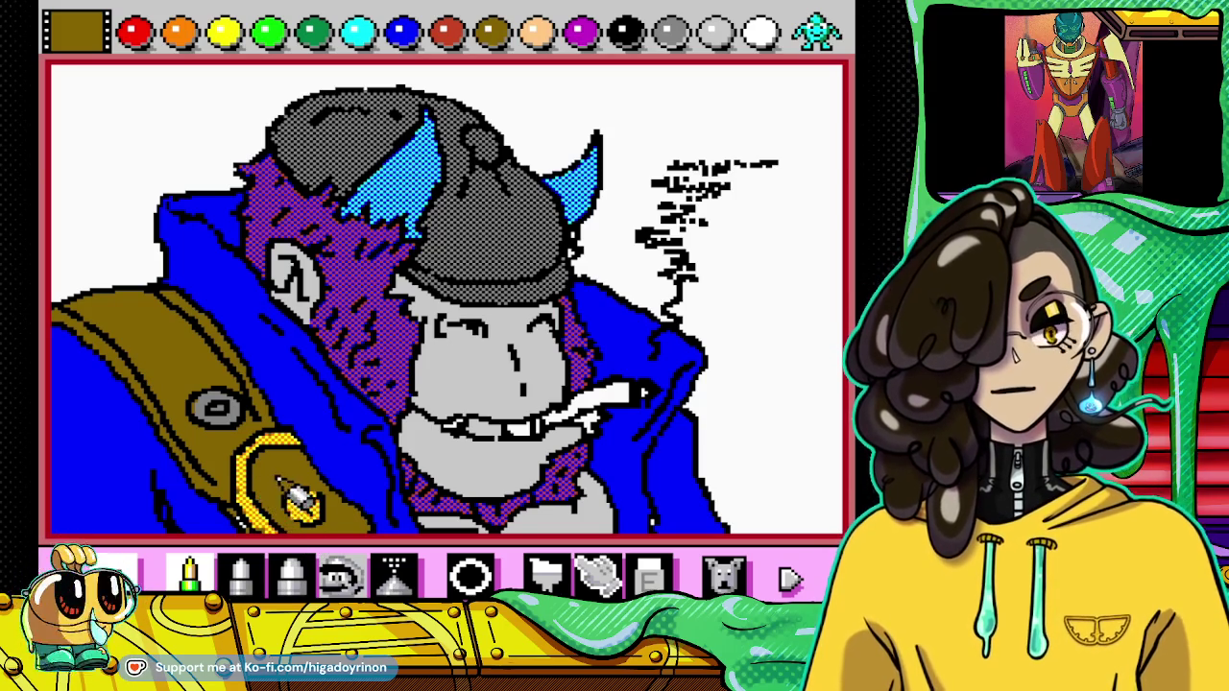
click(624, 32)
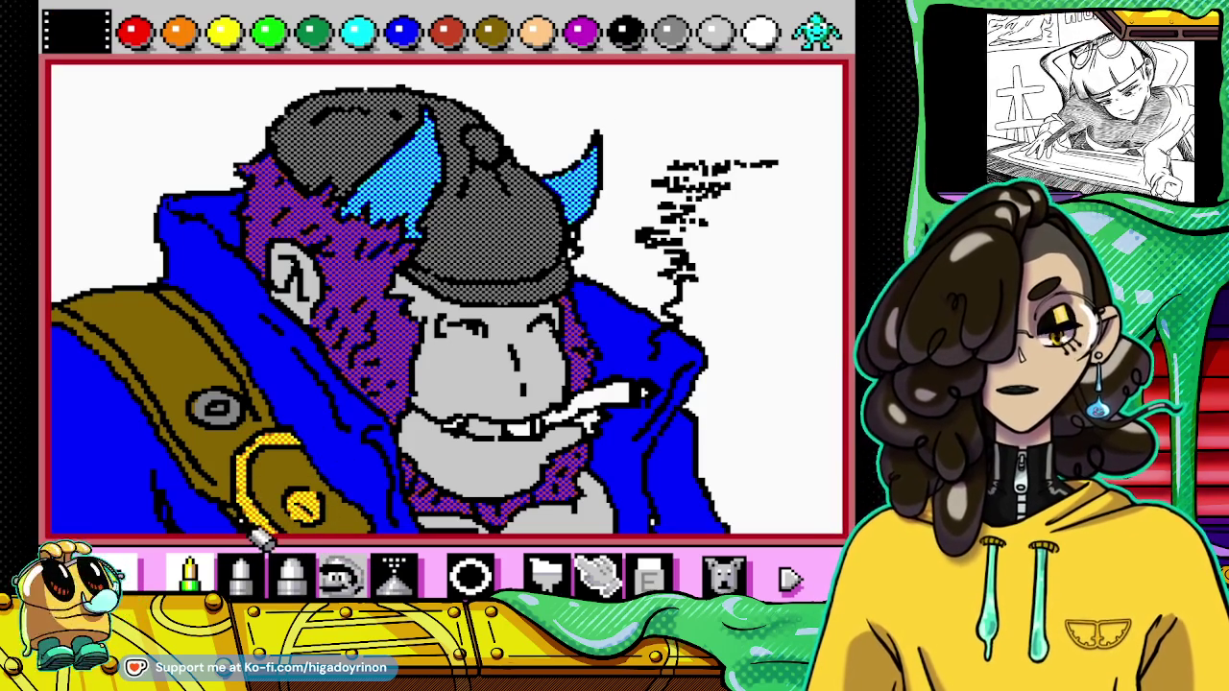
click(491, 34)
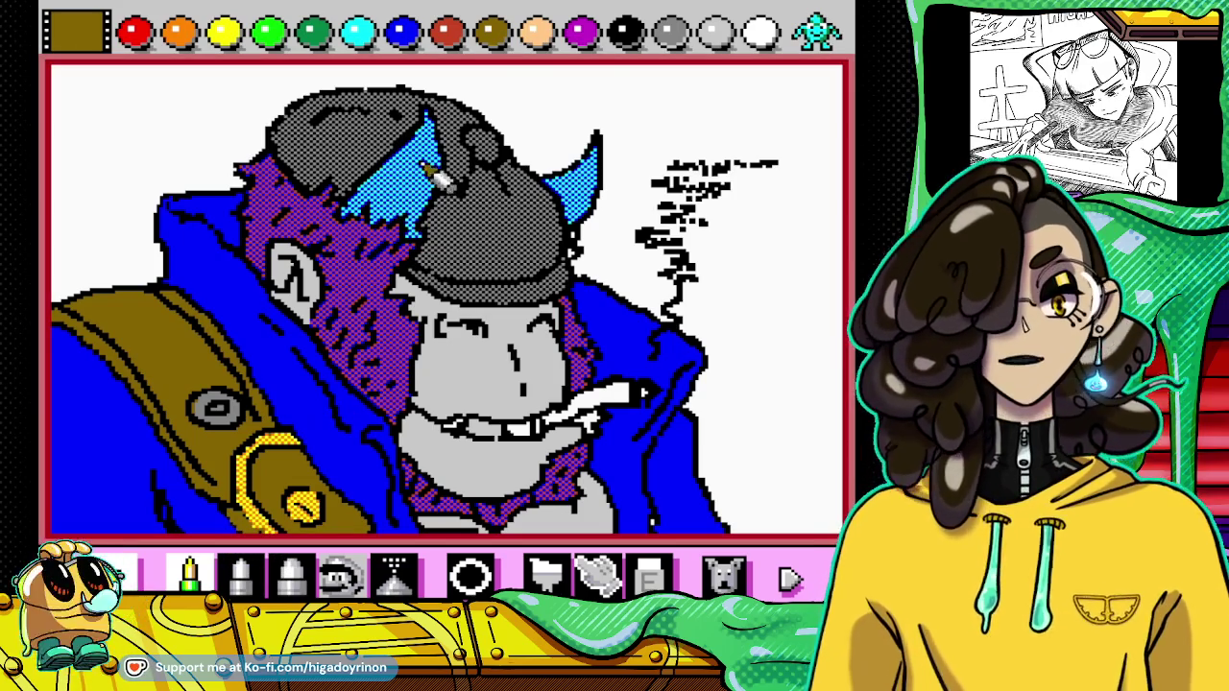
click(625, 34)
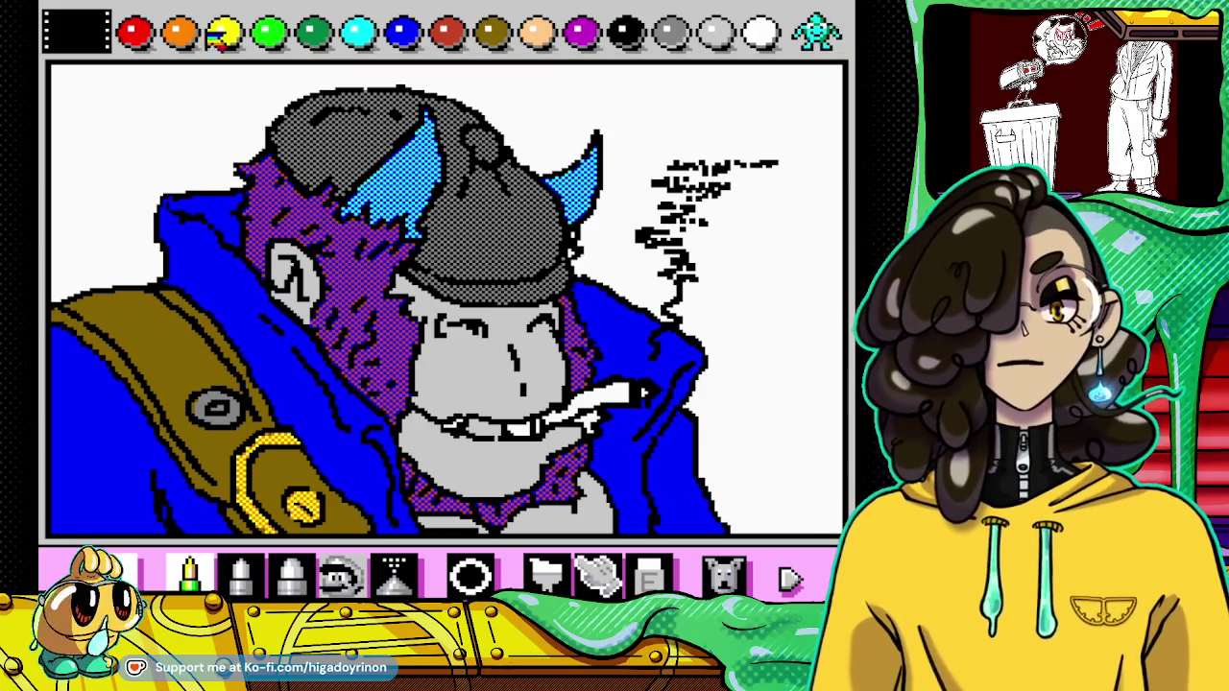
Step: Add orange, red and yellow ember pixels to the cigar's tip
click(179, 33)
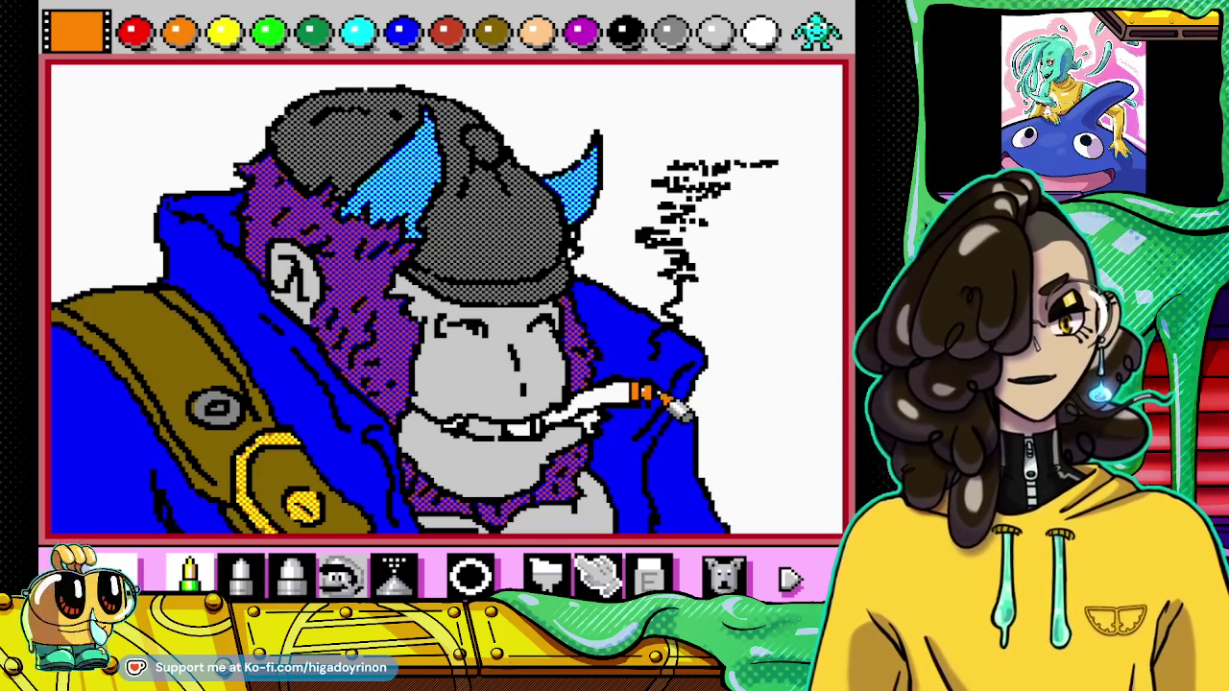
click(135, 32)
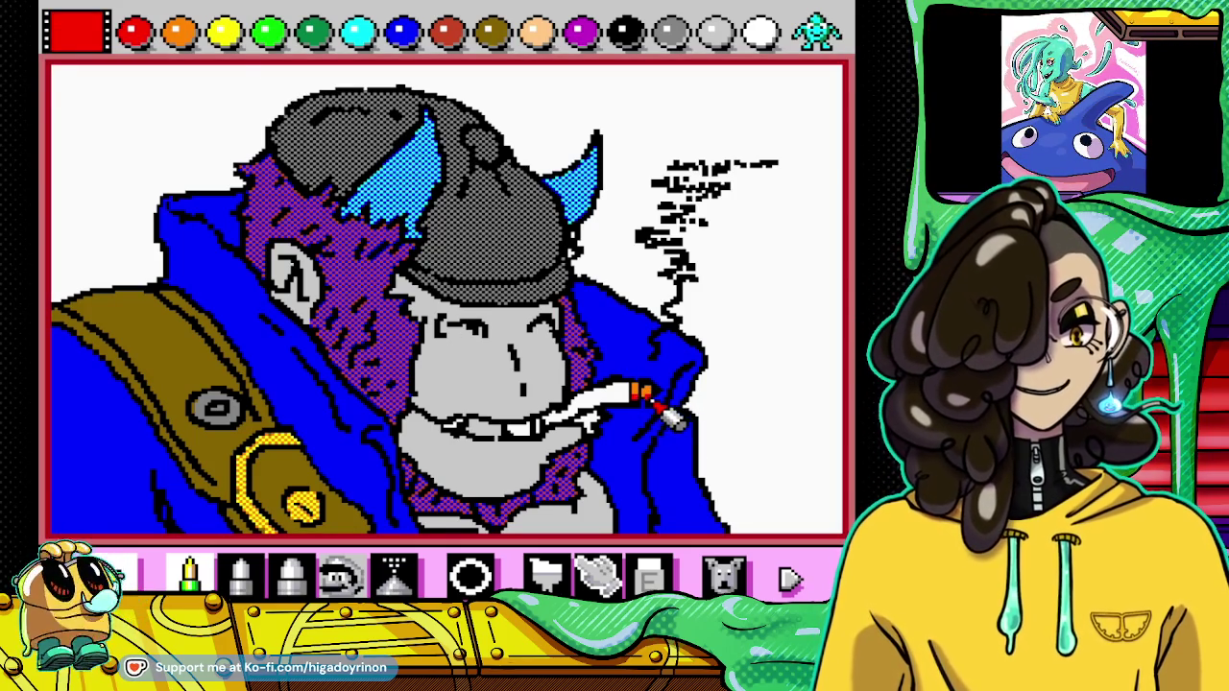
click(222, 35)
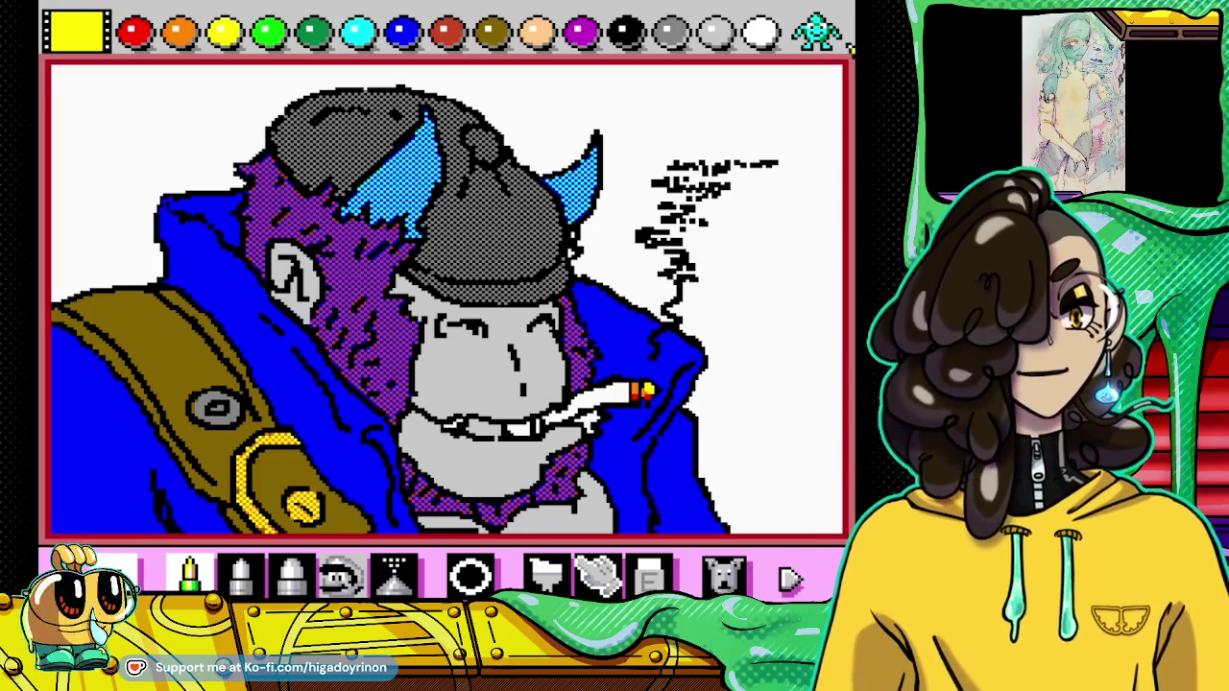
Step: Select patterned purple, the fill bucket, and white
click(832, 40)
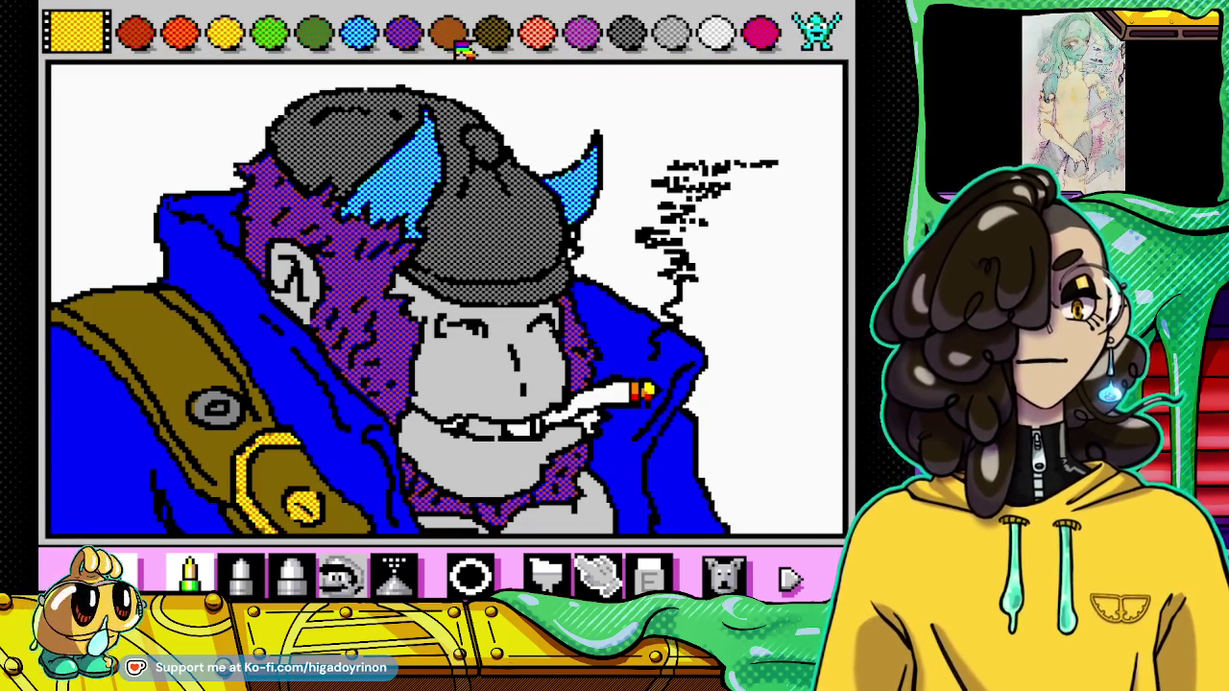
click(408, 36)
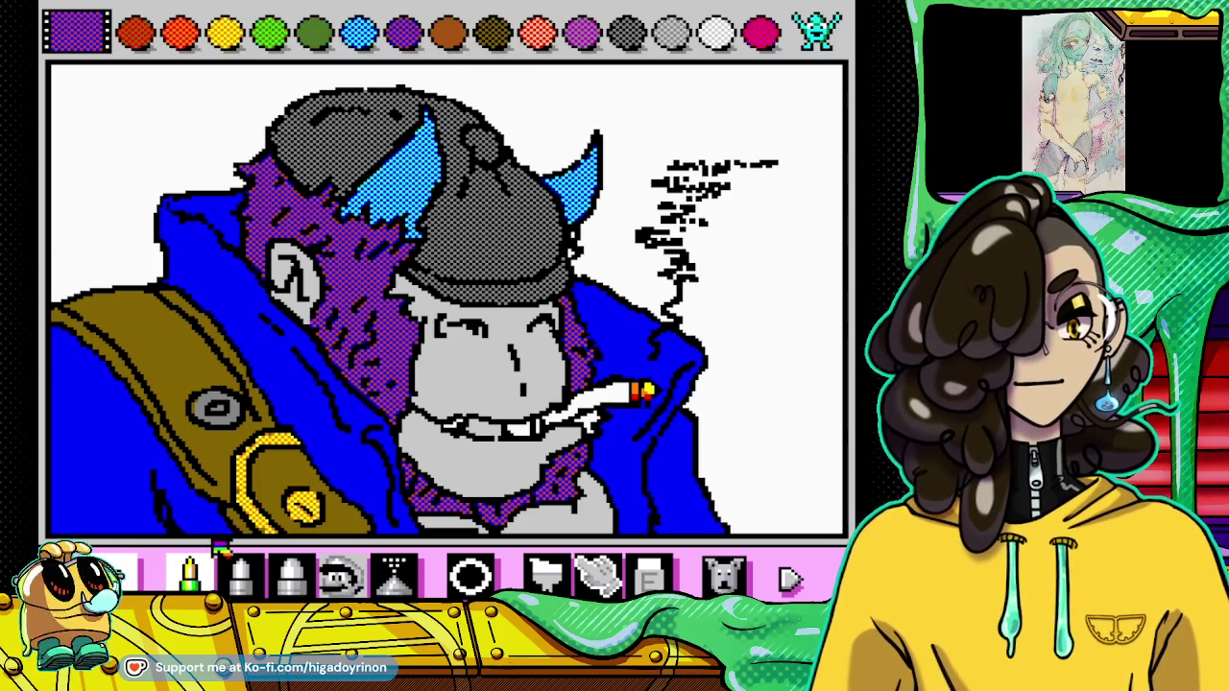
click(547, 574)
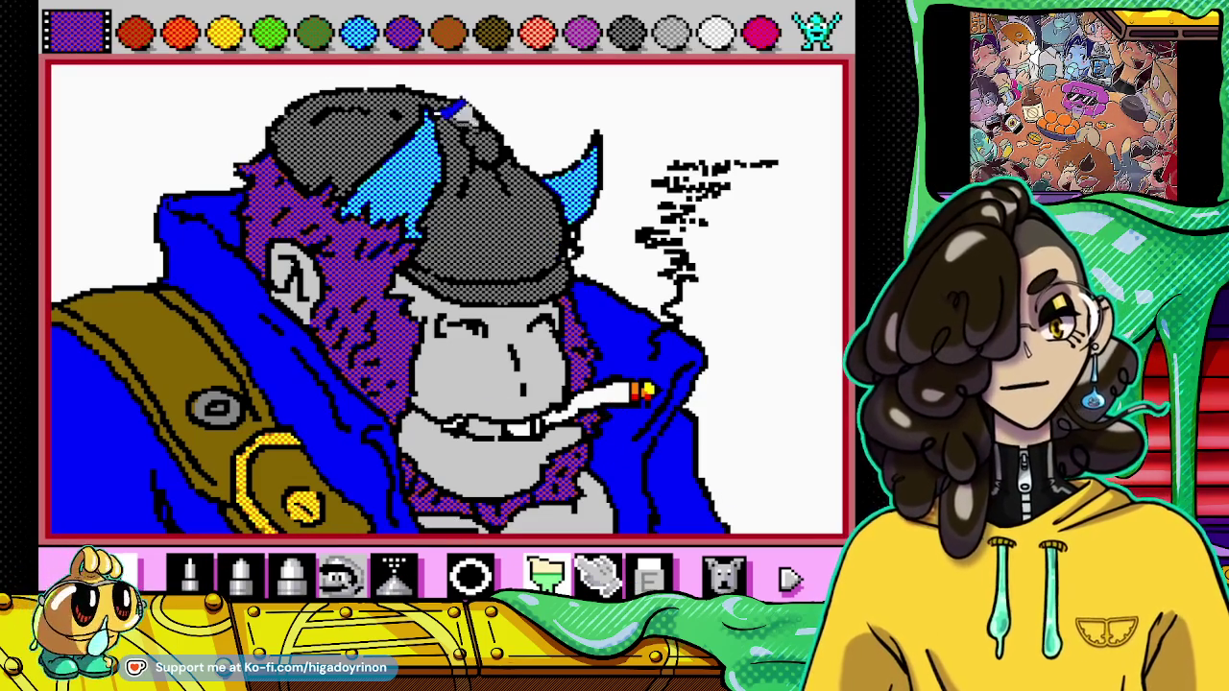
click(716, 34)
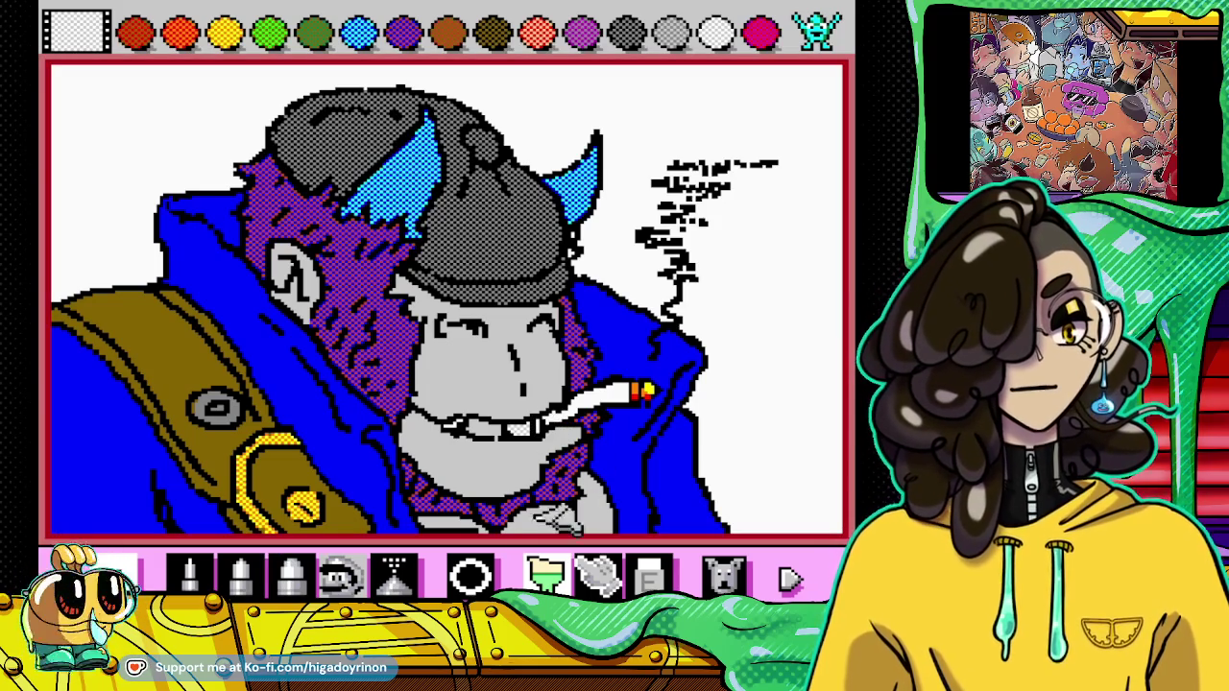
Step: Add red-orange pixels to the cigar's lit tip using spray and pencil
click(396, 575)
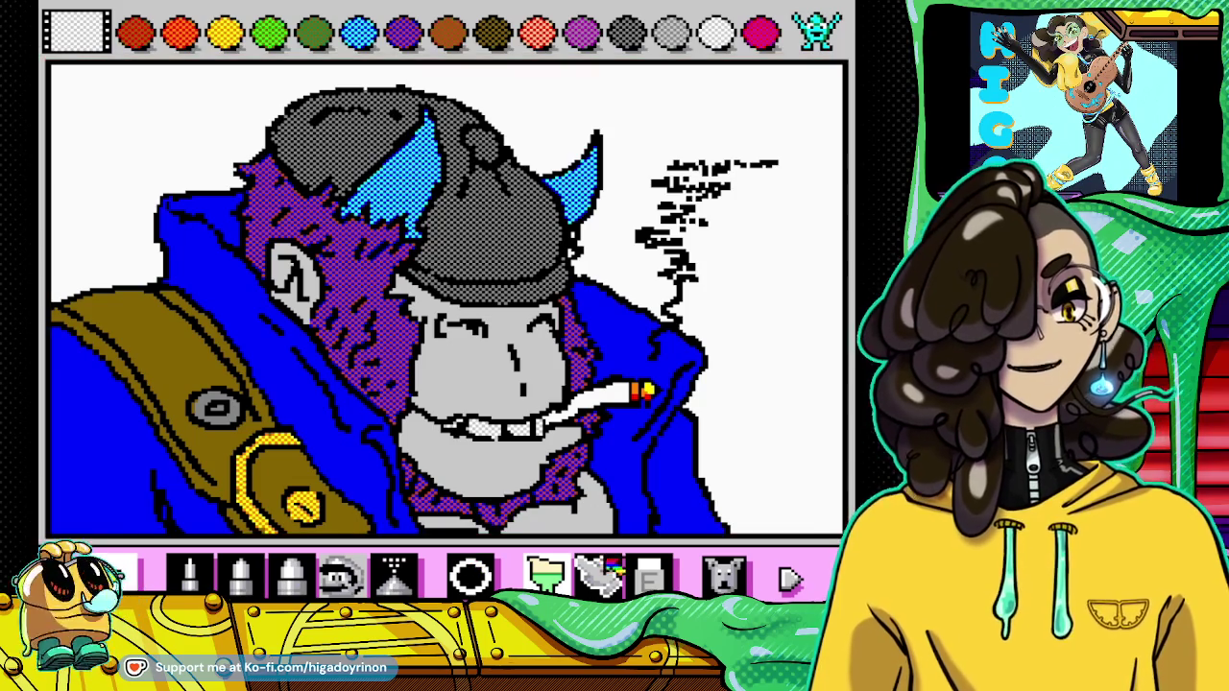
click(190, 574)
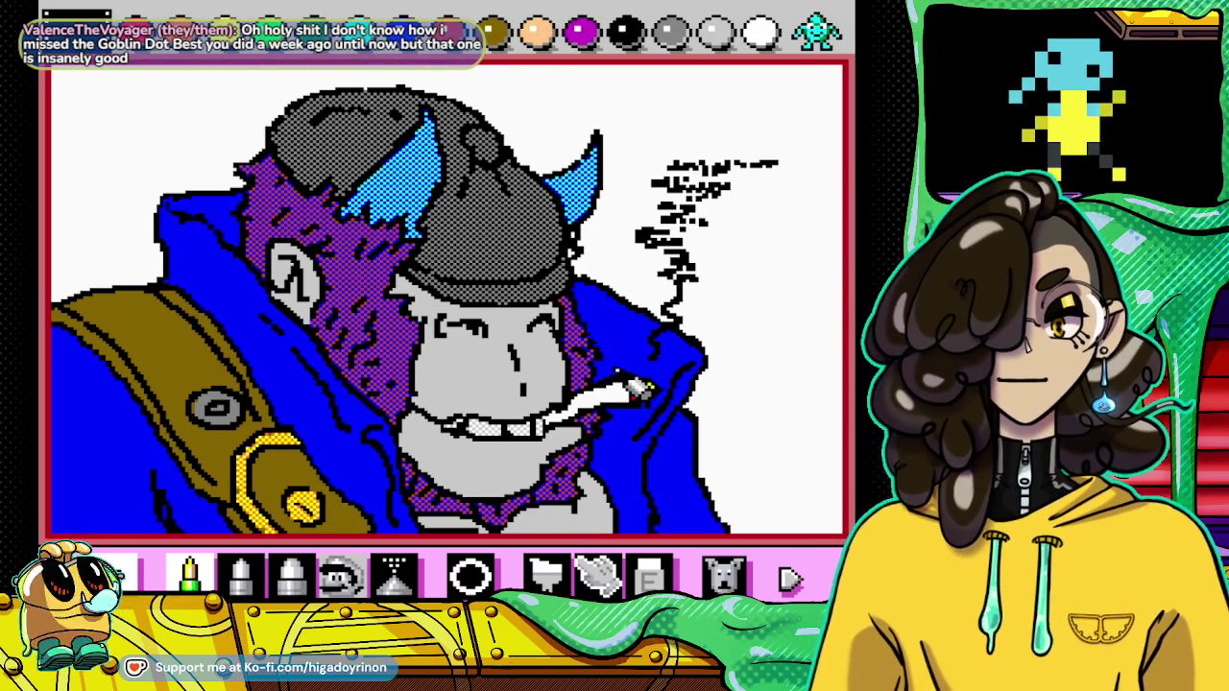
click(634, 391)
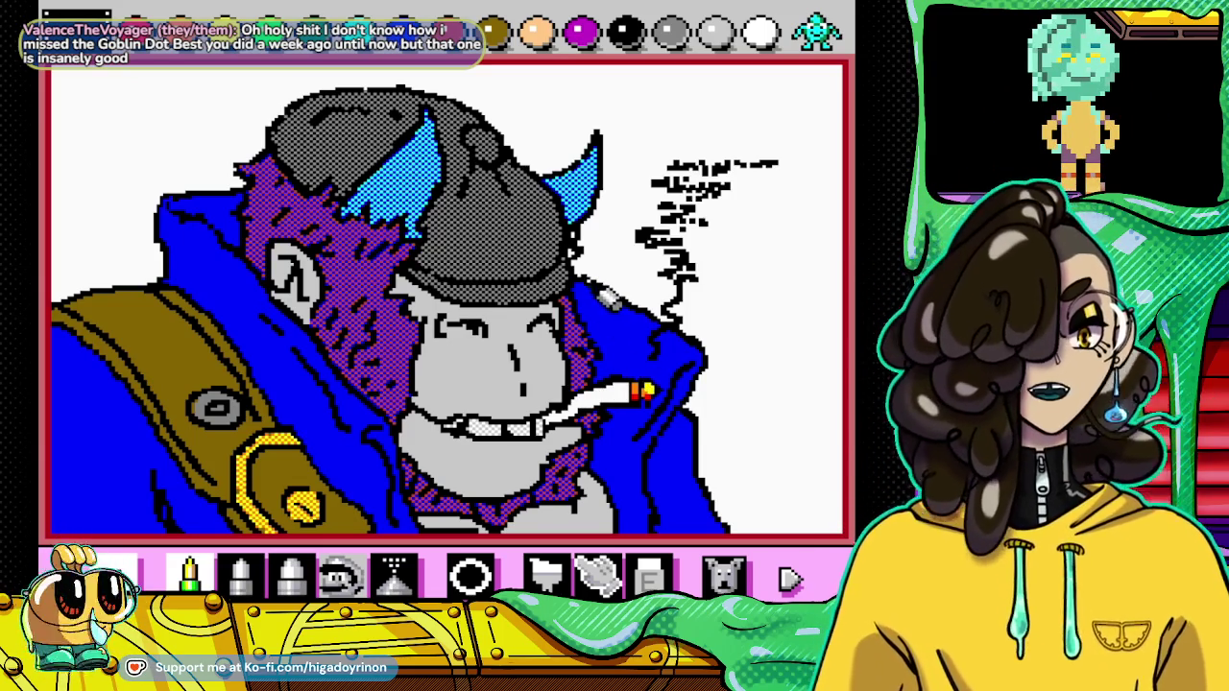
Step: Cycle from patterned purple back to the solid palette and choose black, then white
click(807, 50)
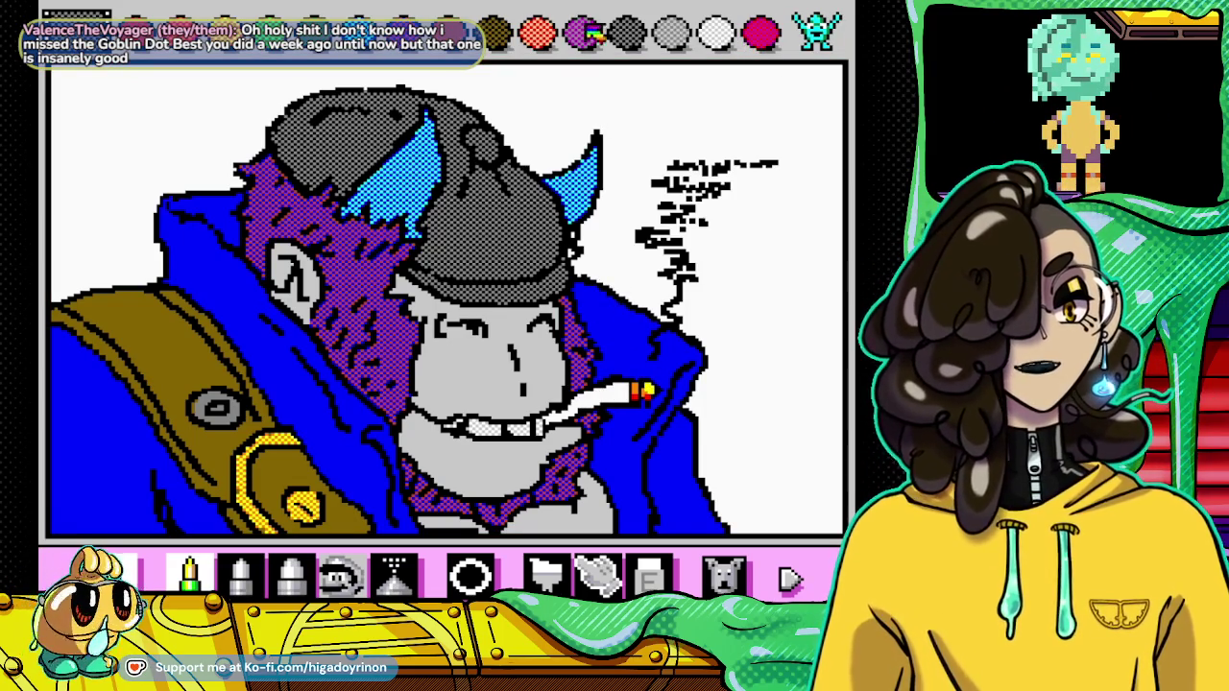
click(375, 43)
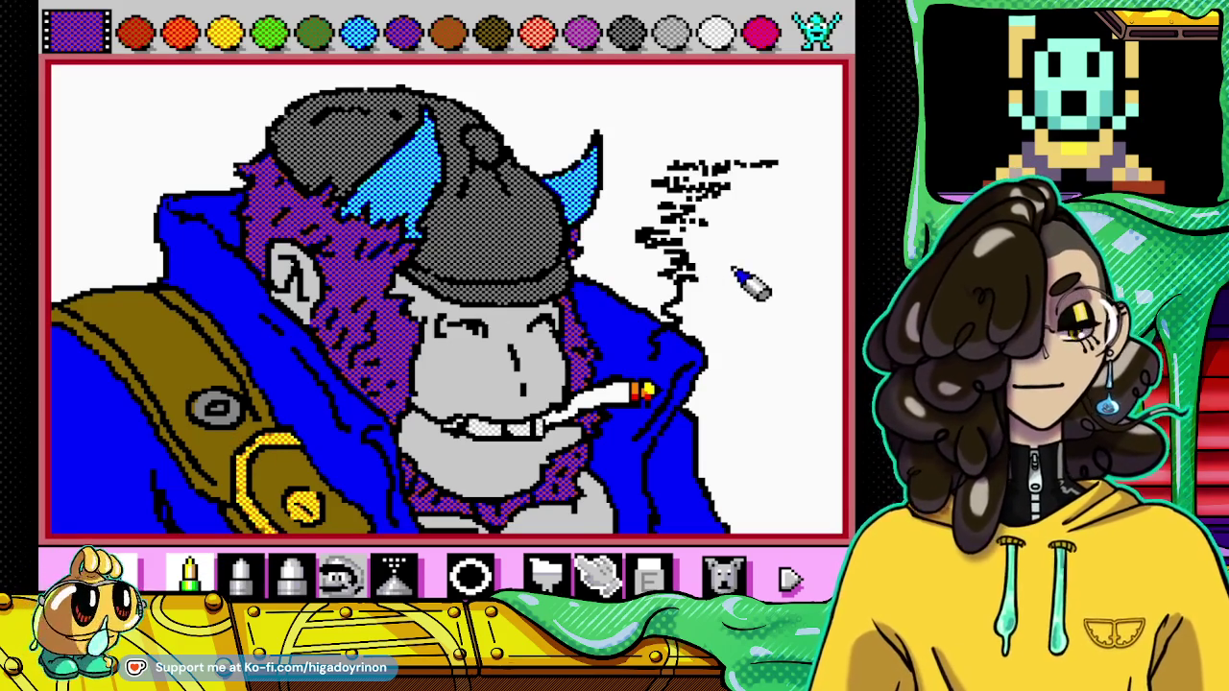
click(835, 38)
click(835, 38)
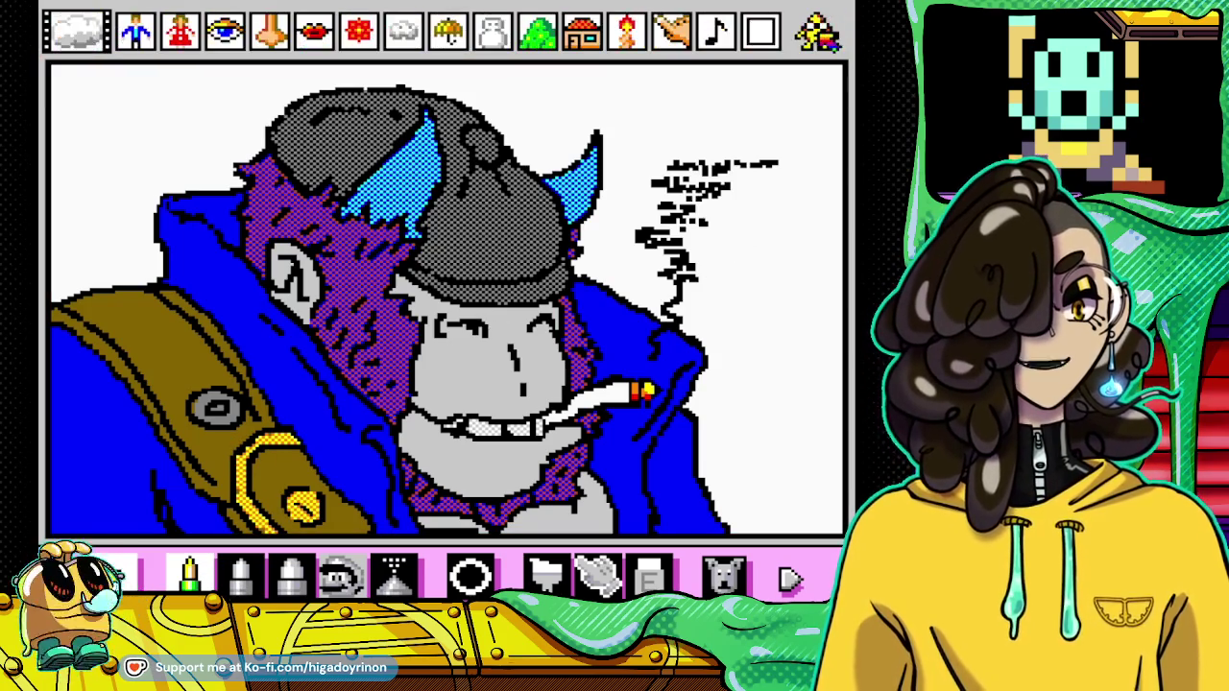
click(818, 36)
click(624, 31)
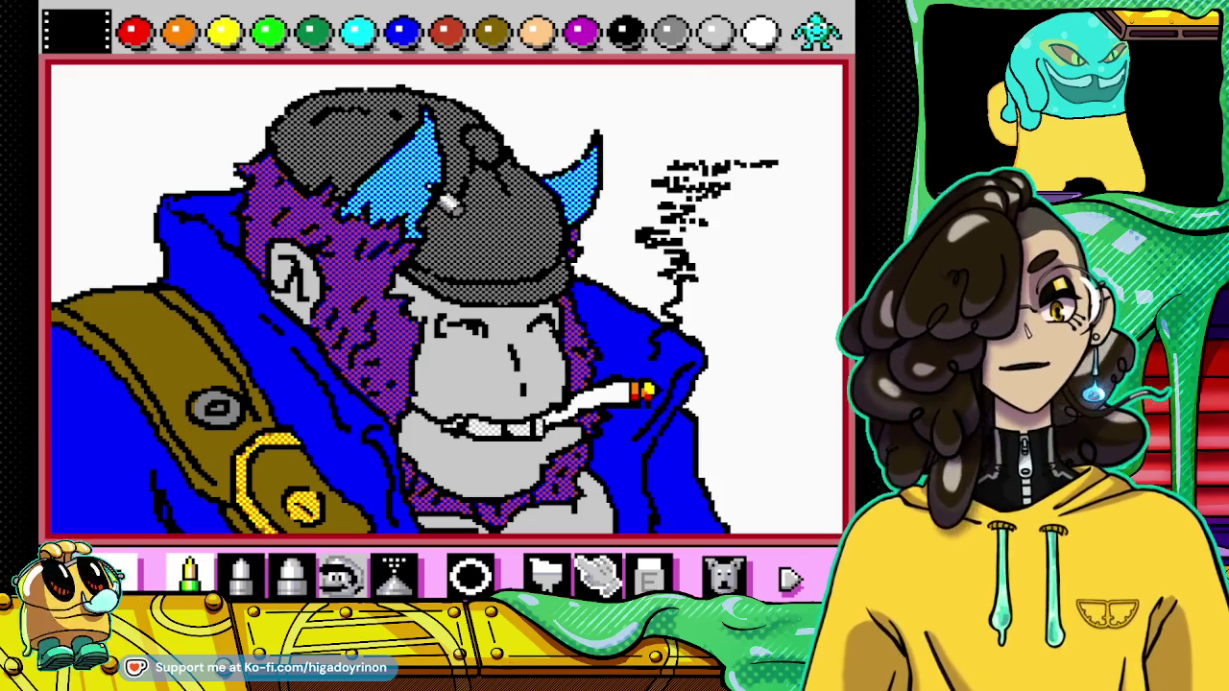
click(759, 39)
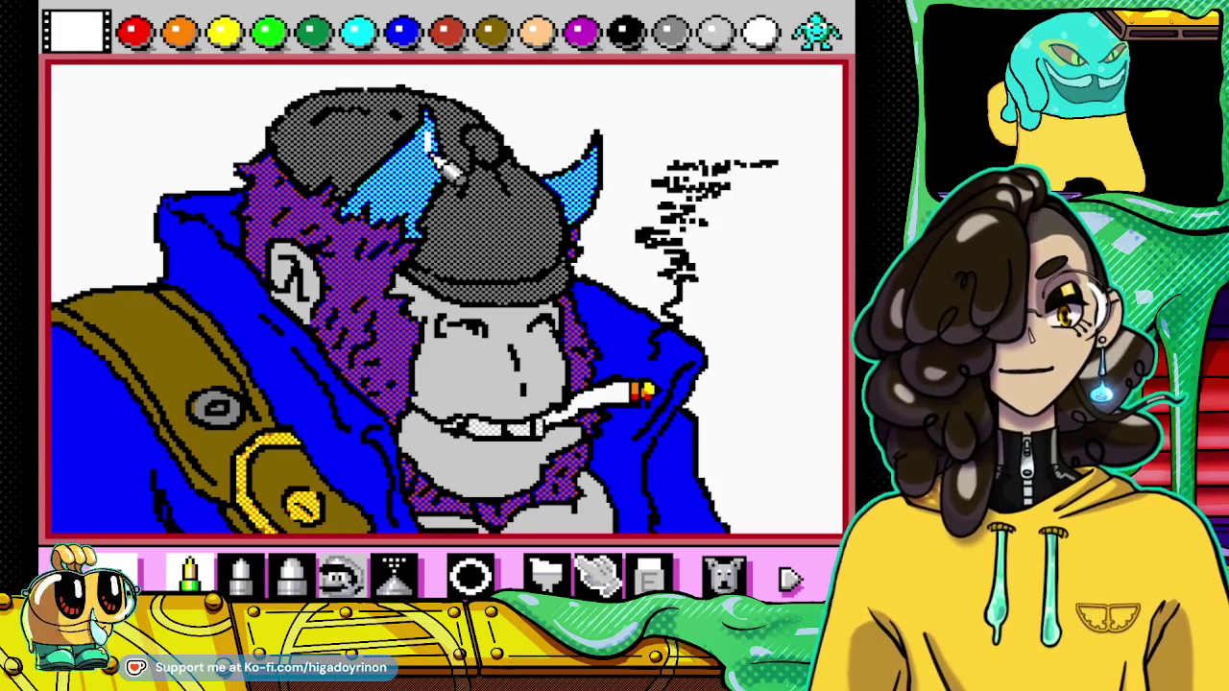
Step: Draw a white highlight down the blue hair and paint a white shine on the nose
drag(442, 165, 437, 204)
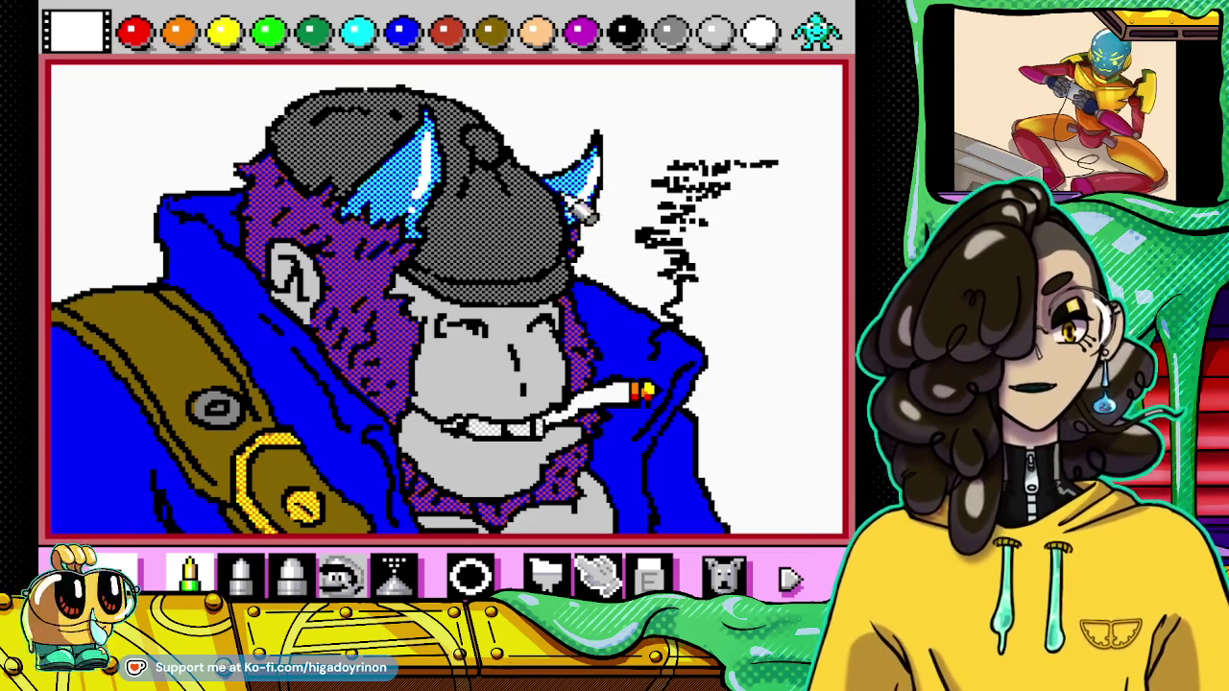
click(715, 31)
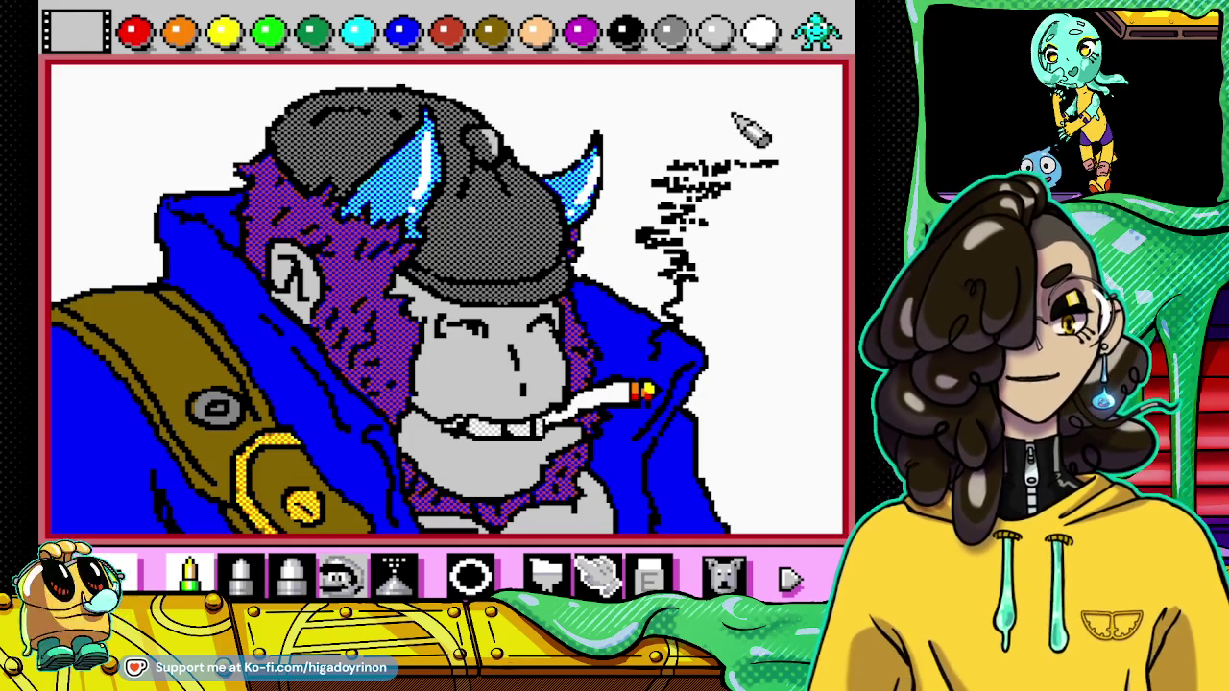
click(760, 32)
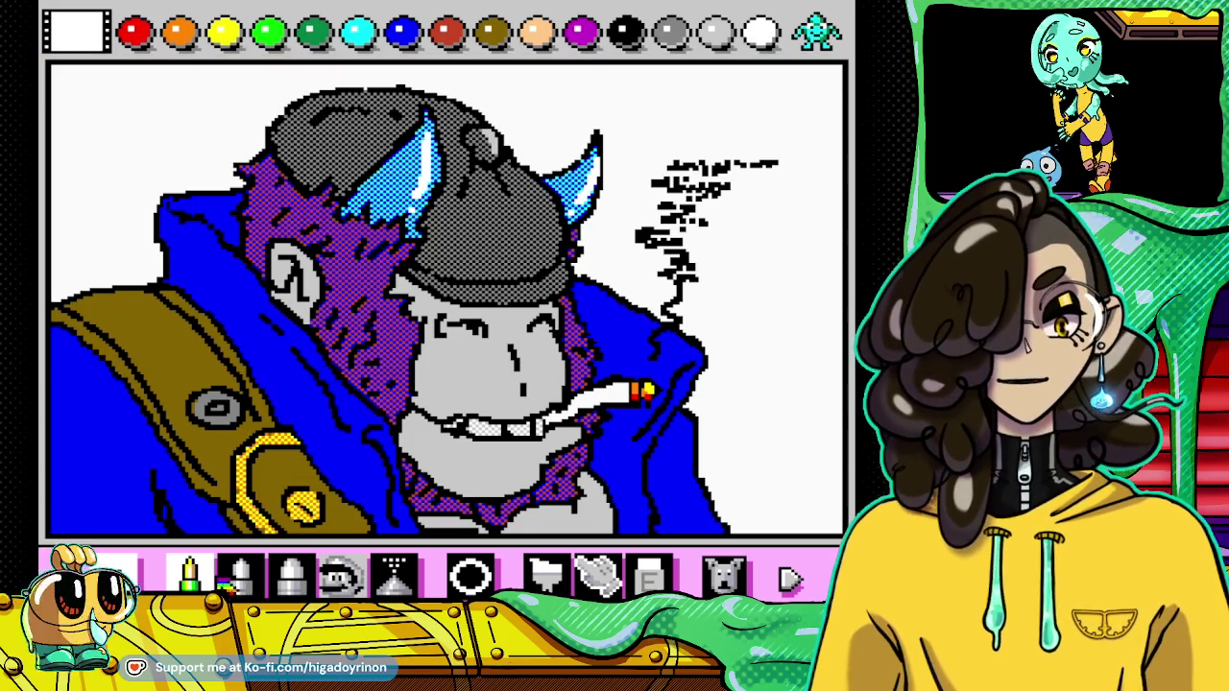
click(240, 576)
drag(460, 357, 489, 384)
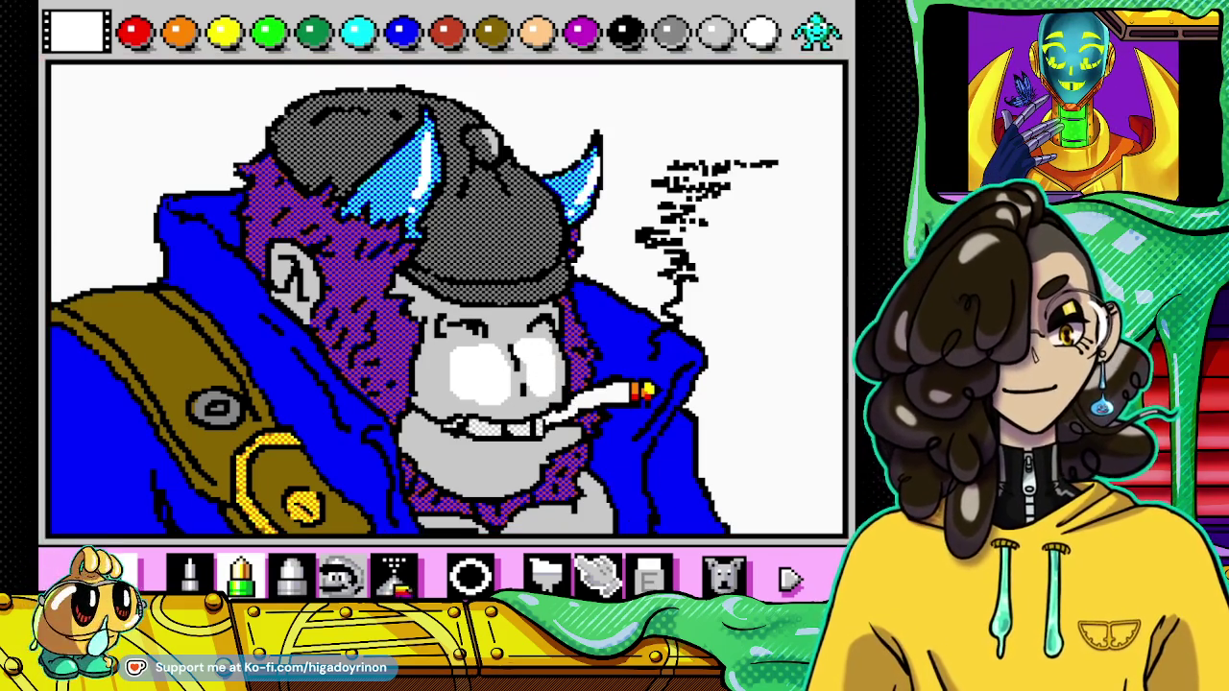
Step: Add a white highlight below the mouth, undoing a stray white stroke across the brow
click(189, 575)
drag(452, 319, 505, 326)
click(723, 574)
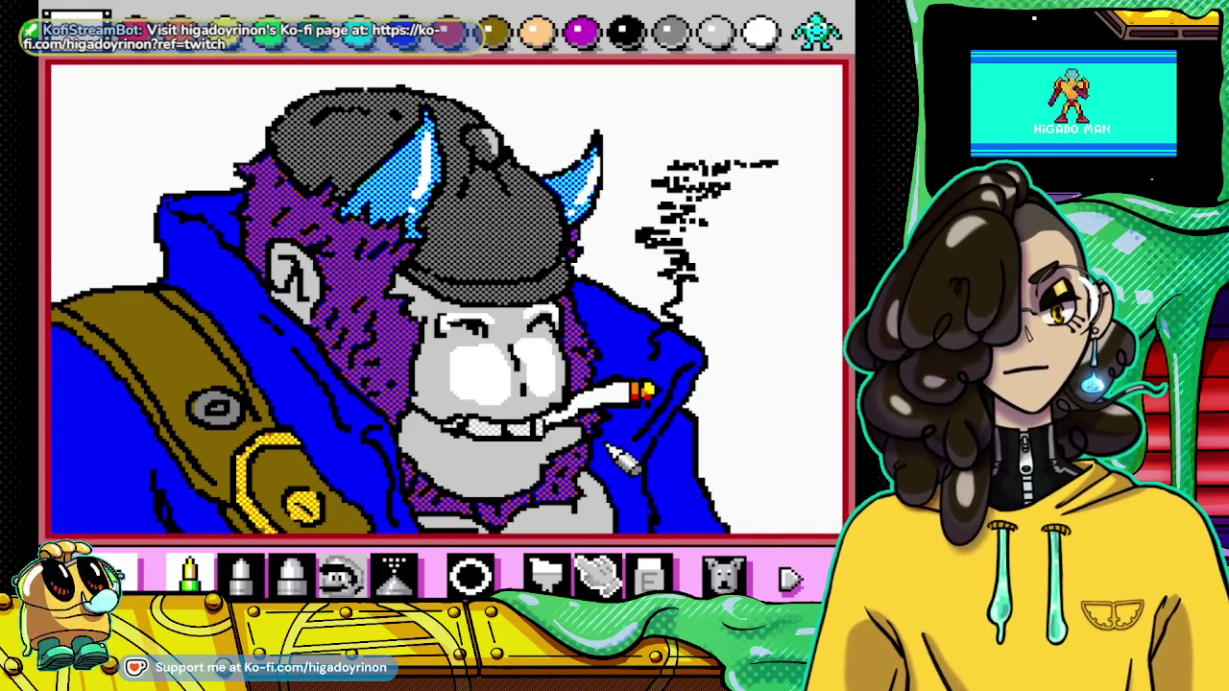
drag(573, 440, 485, 443)
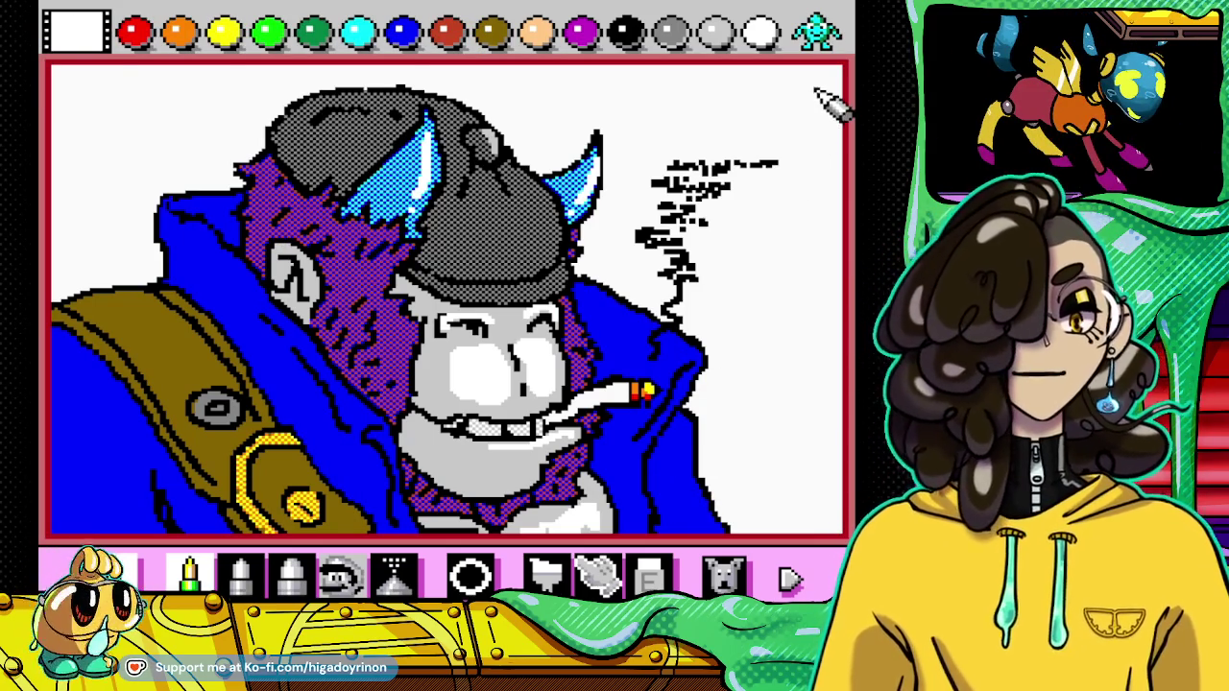
click(816, 39)
Step: Touch up the strap in dark brown and redraw the buckle ring with a thicker outline
click(495, 32)
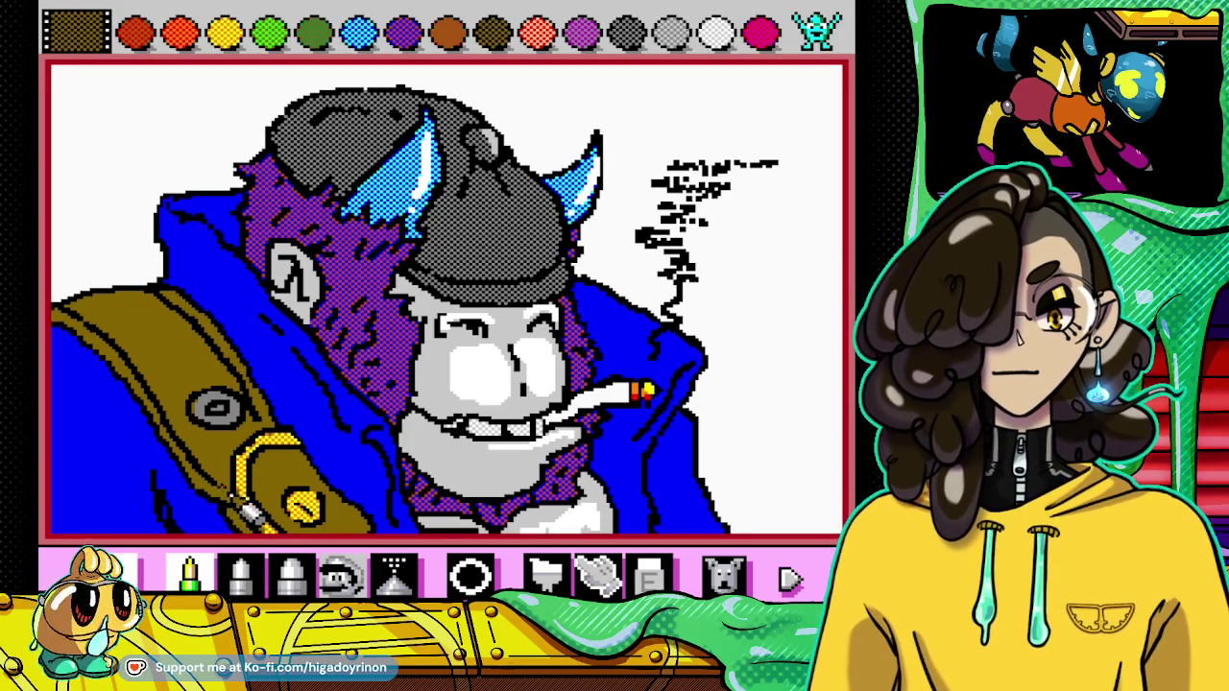
click(545, 573)
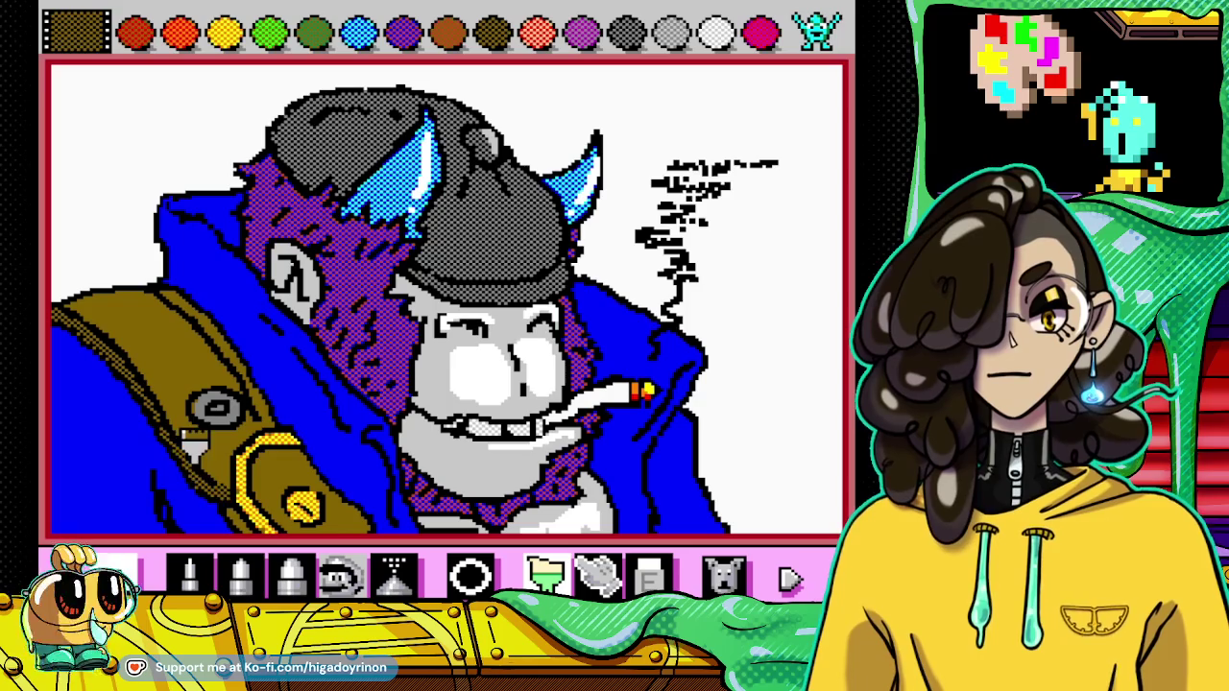
click(191, 577)
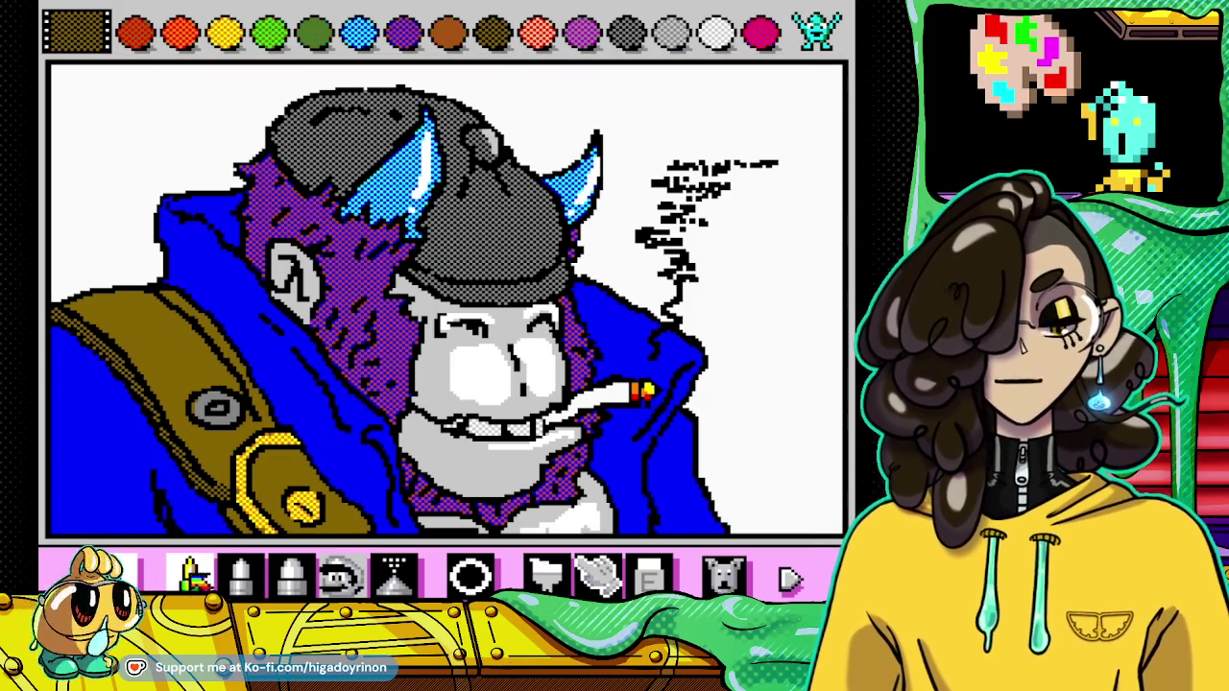
drag(283, 446, 244, 504)
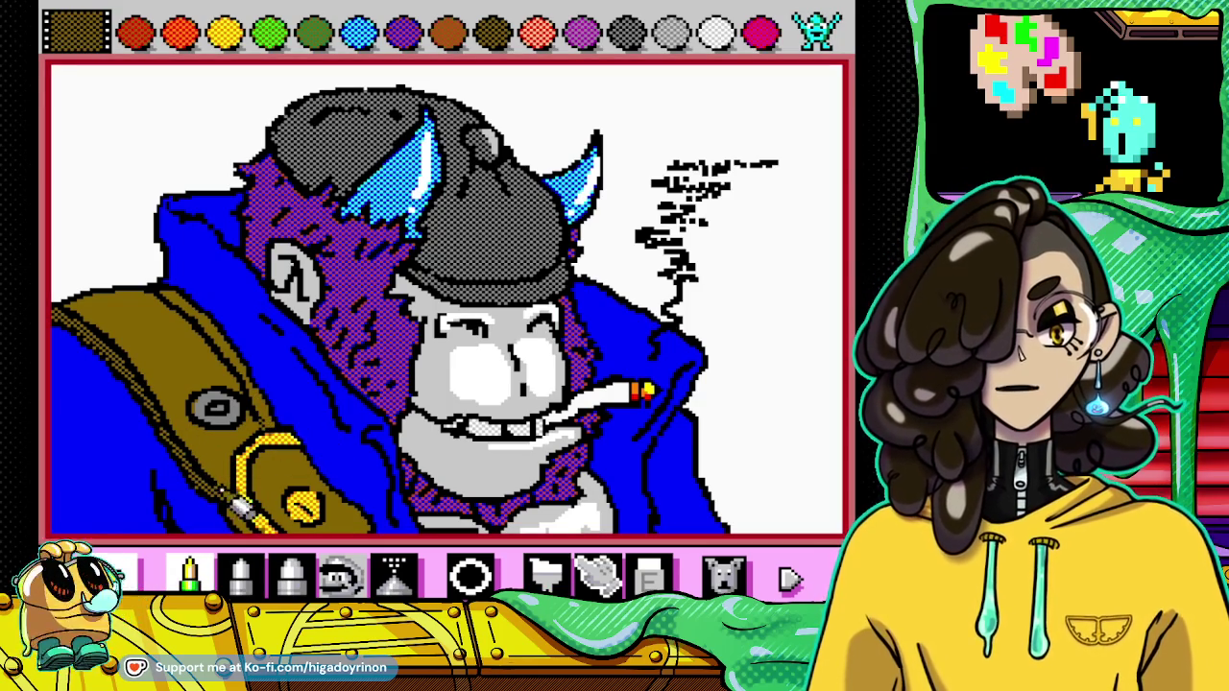
click(545, 575)
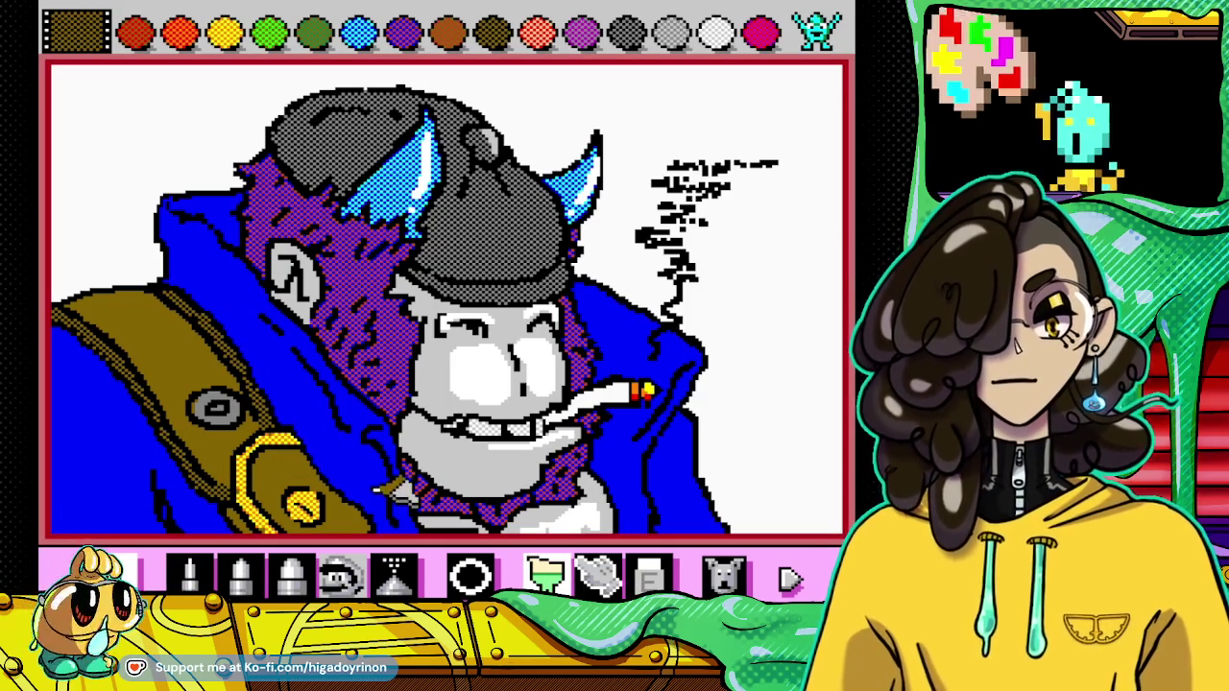
click(242, 575)
click(190, 574)
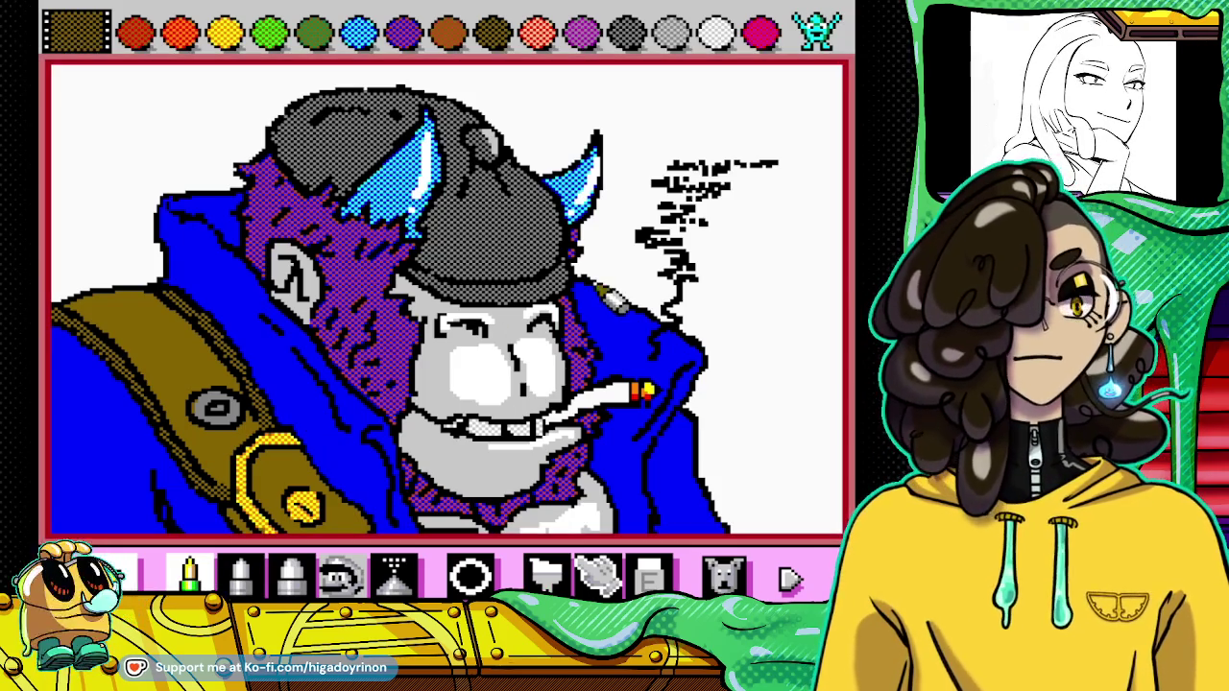
Step: Cycle back to the solid colour palette and pick light grey, then cyan
click(816, 29)
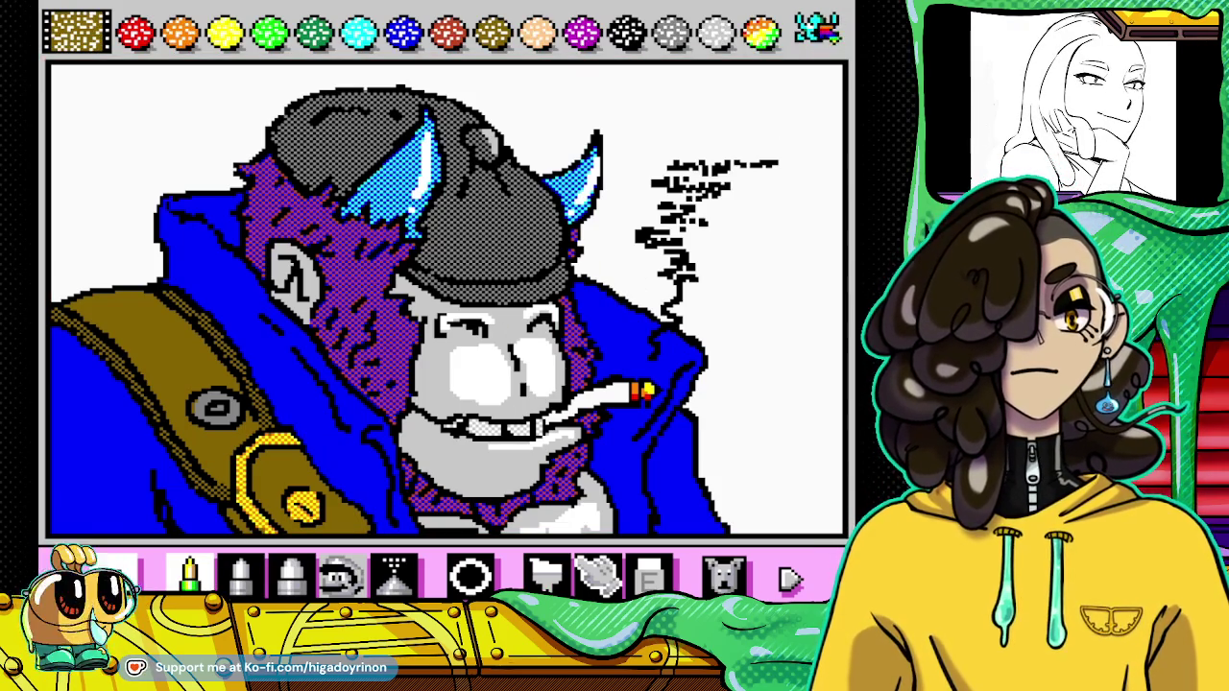
click(816, 28)
click(816, 29)
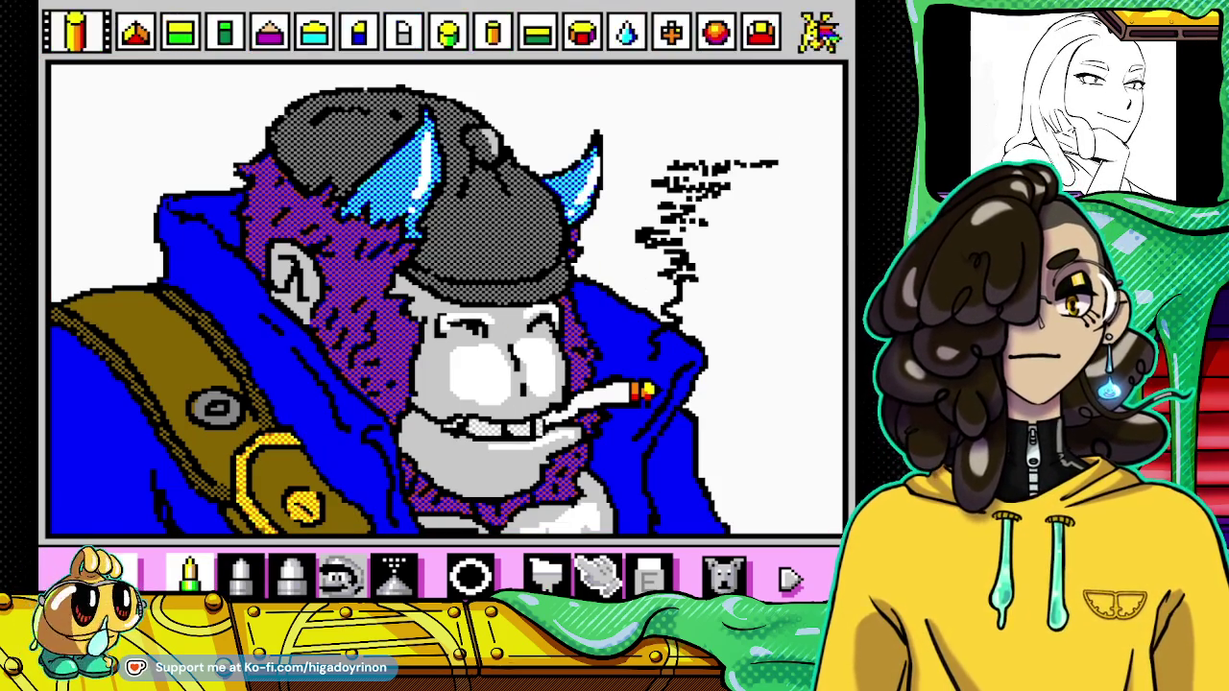
click(816, 29)
click(730, 36)
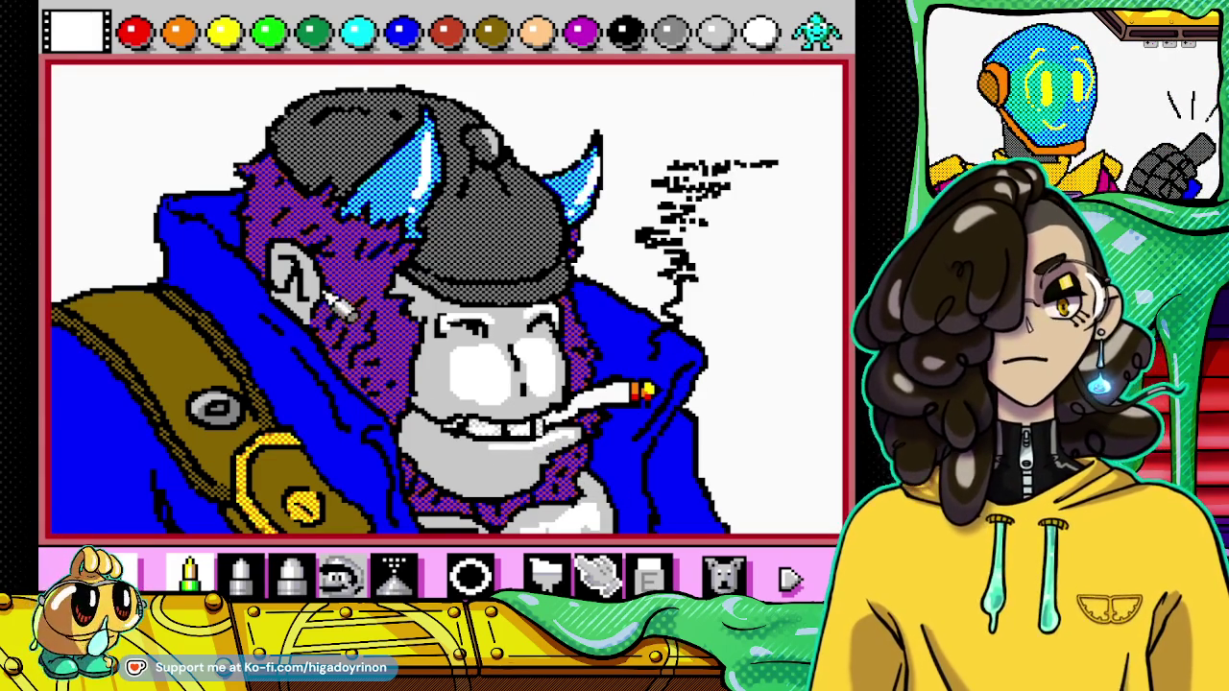
click(357, 31)
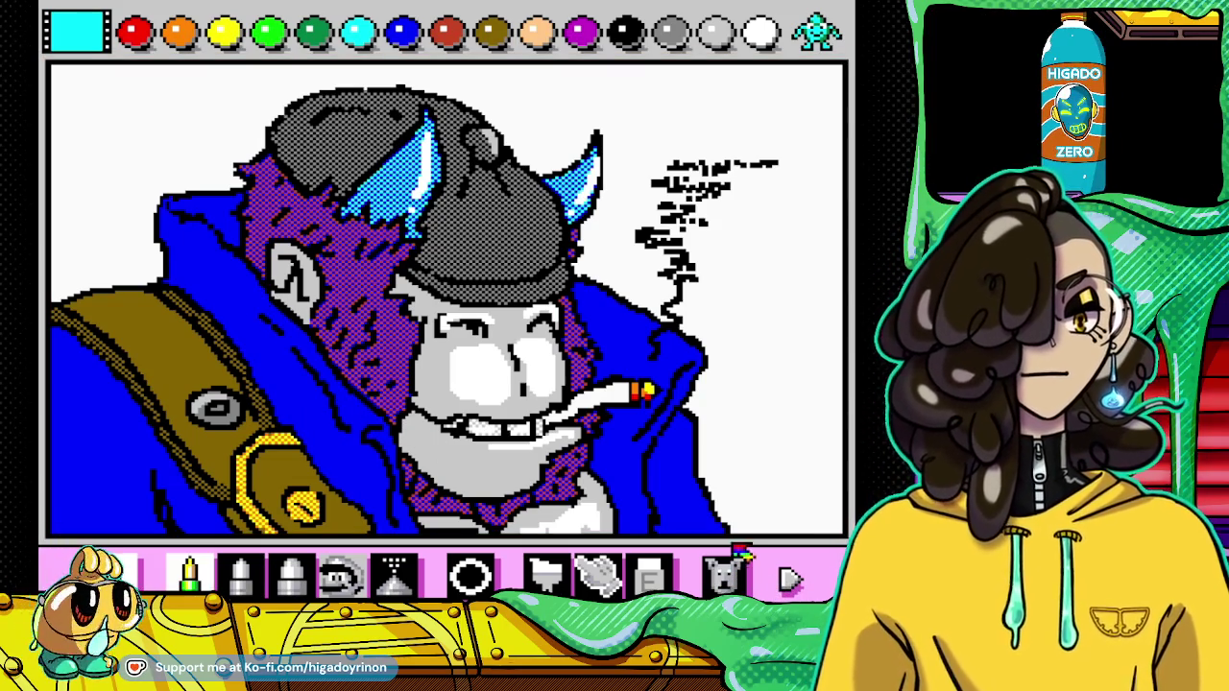
Step: Shade the lower-left coat with dithered blue and add light-blue highlights on the lapel and right edge
click(76, 32)
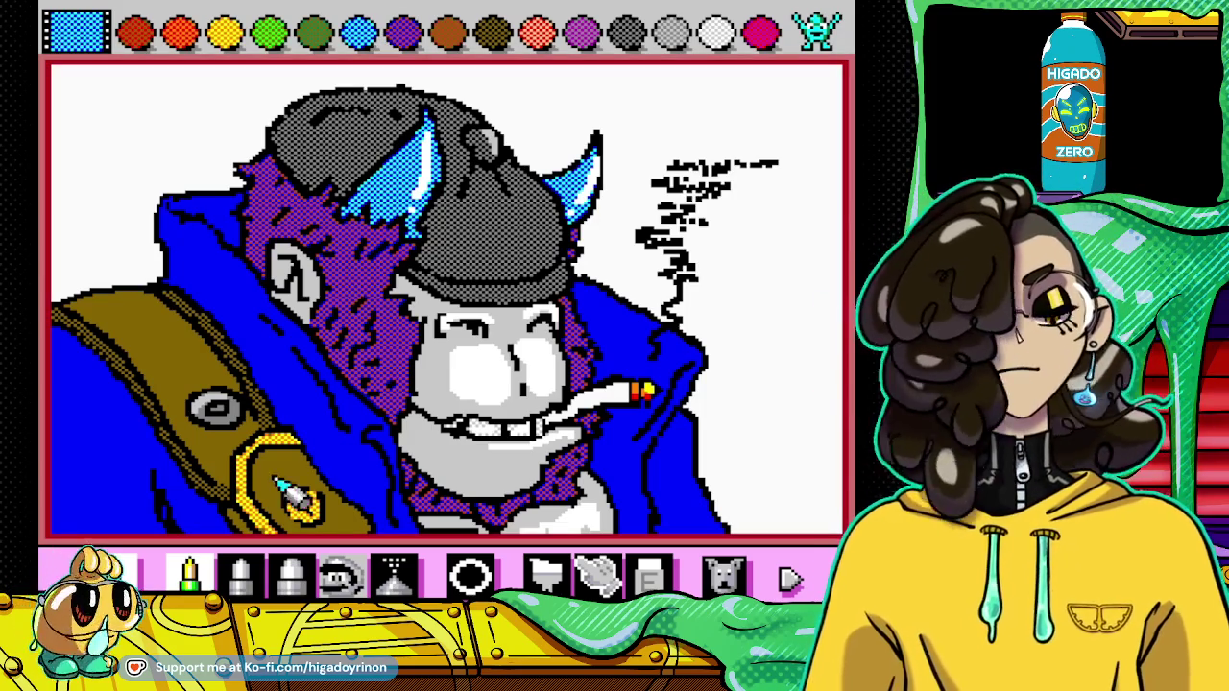
click(240, 581)
mouse_move(67, 394)
mouse_down()
mouse_move(96, 428)
mouse_move(106, 499)
mouse_move(144, 549)
mouse_up()
mouse_move(130, 480)
mouse_down()
mouse_move(116, 433)
mouse_move(154, 500)
mouse_up()
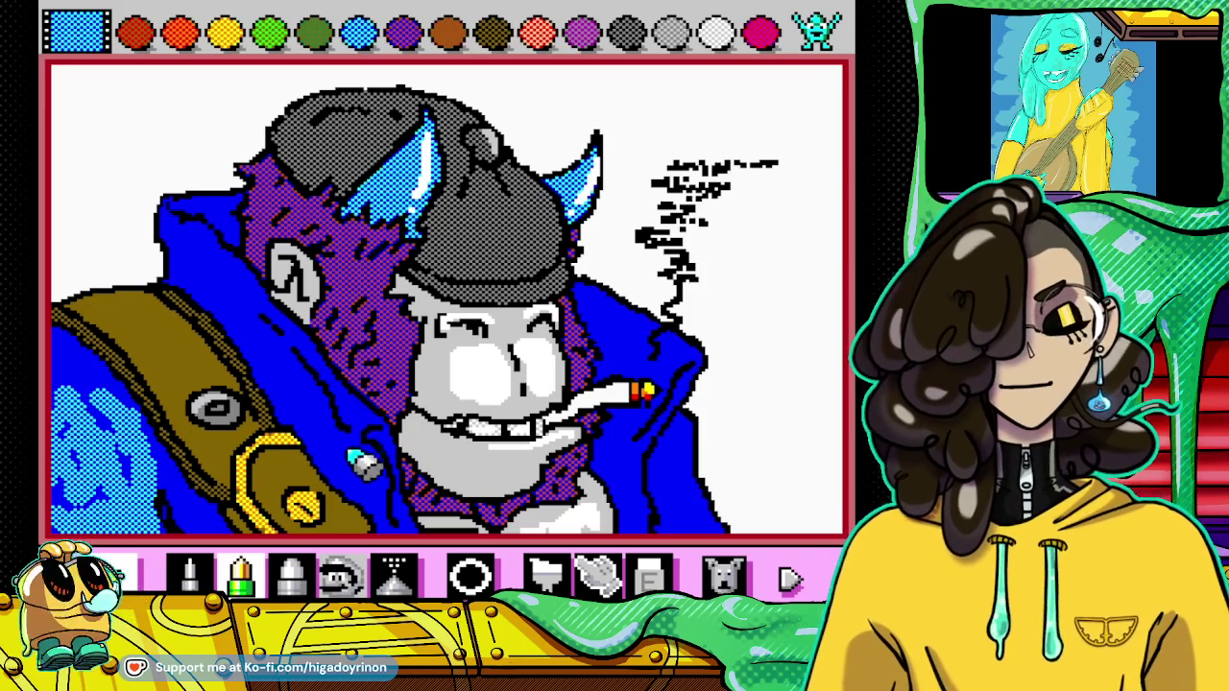
click(189, 574)
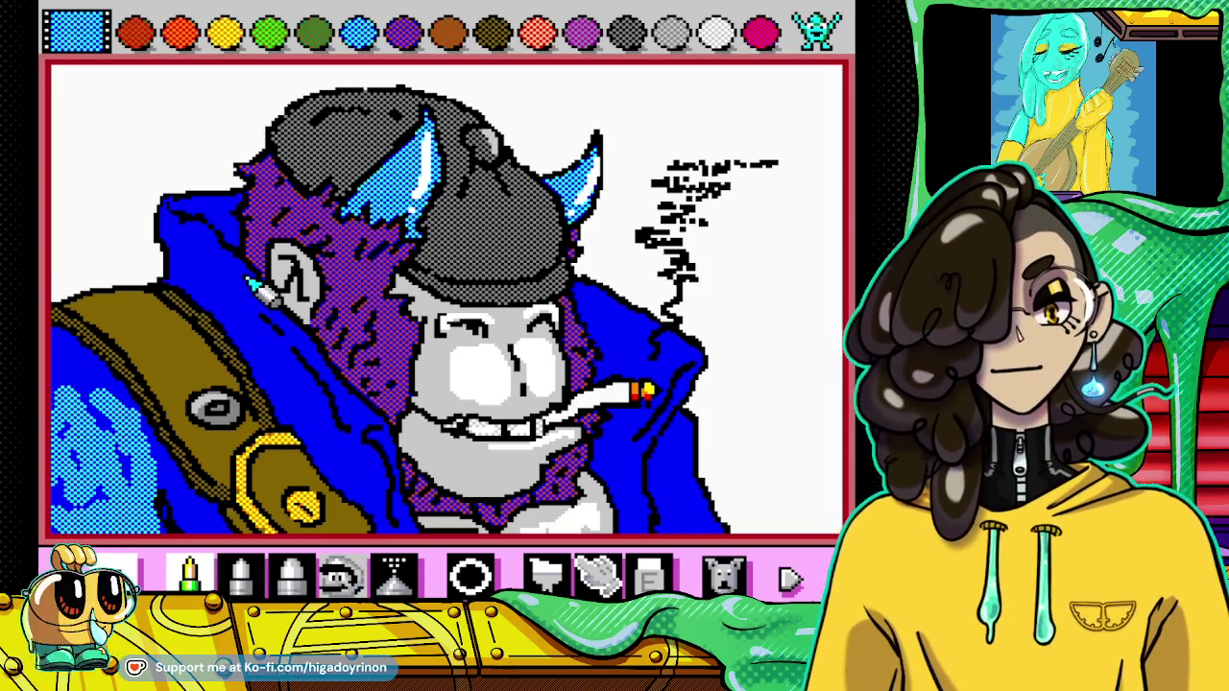
mouse_move(317, 360)
mouse_down()
mouse_move(313, 347)
mouse_move(408, 443)
mouse_up()
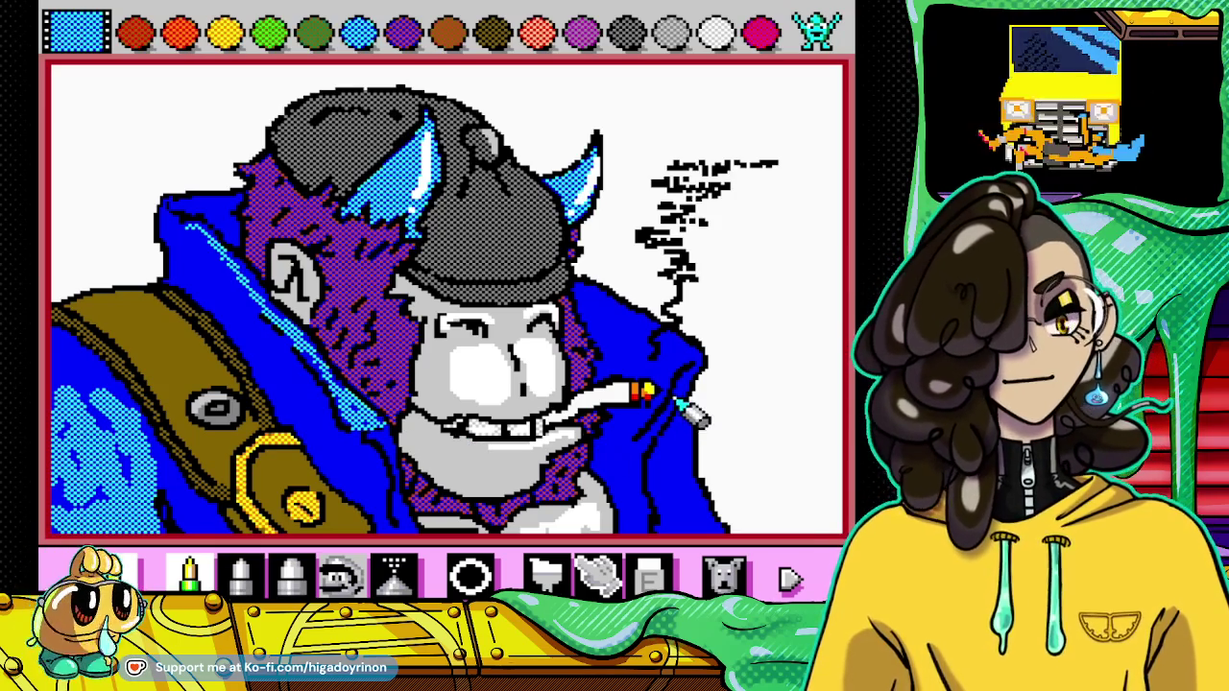
drag(660, 428, 696, 382)
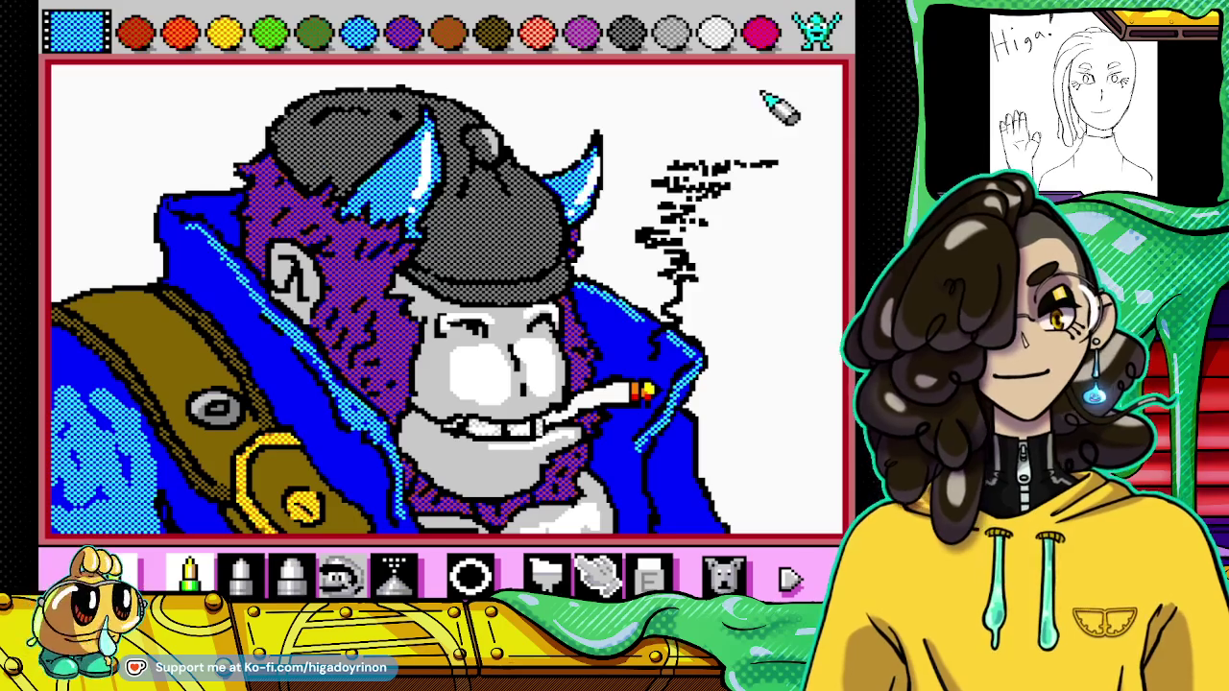
Step: Lighten the top of the hat with grey pattern strokes
click(715, 34)
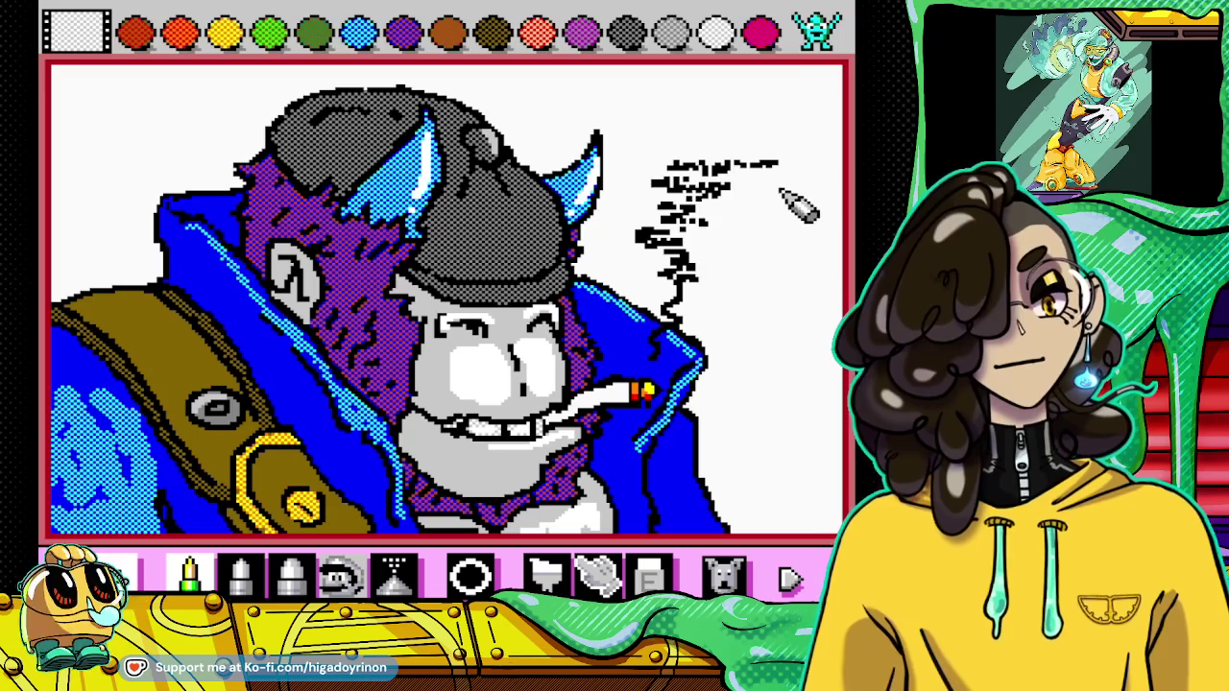
click(680, 36)
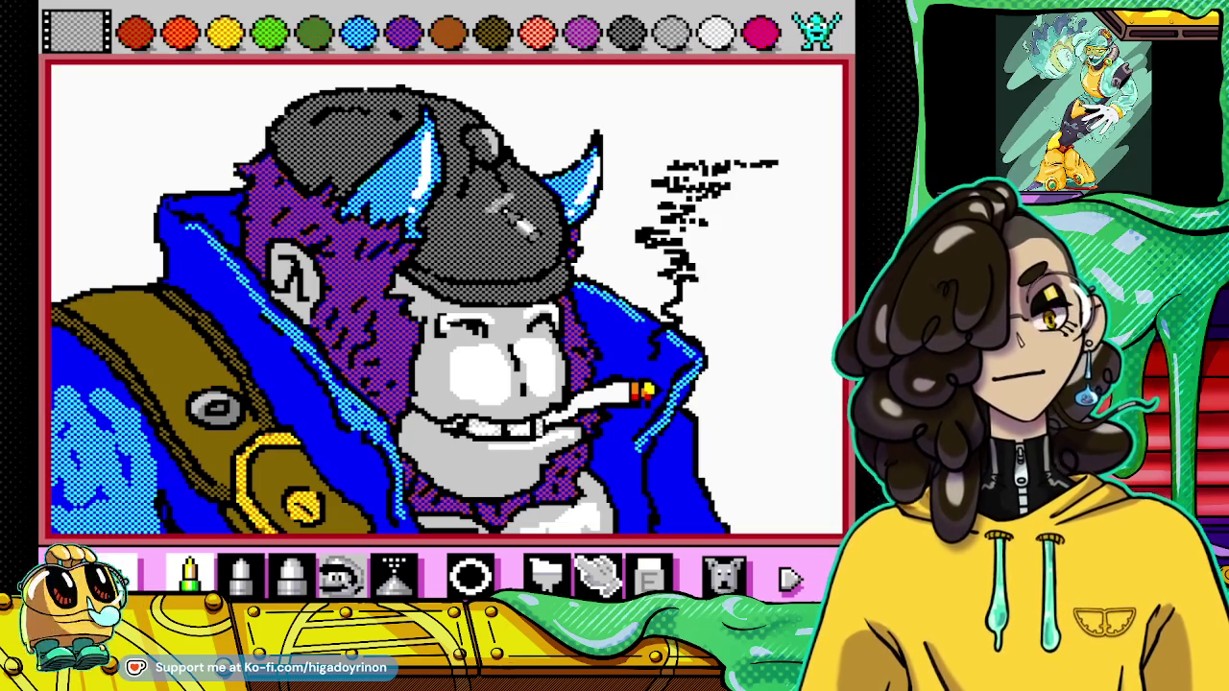
drag(571, 241, 543, 260)
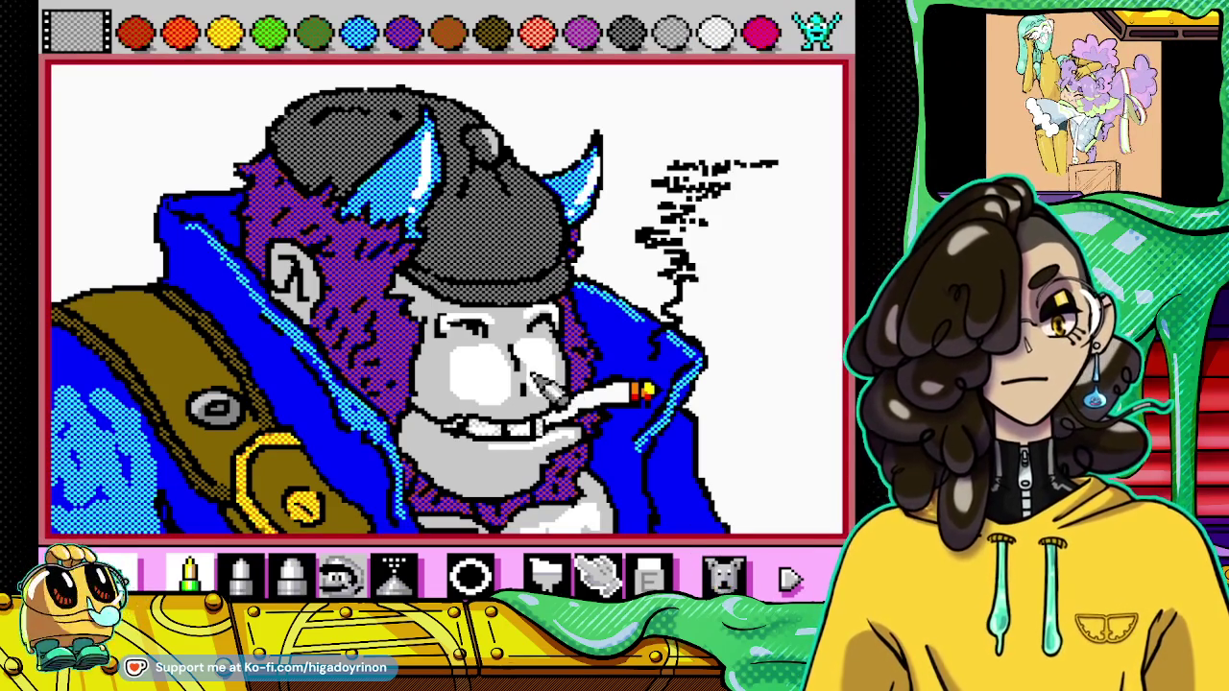
drag(499, 207, 552, 230)
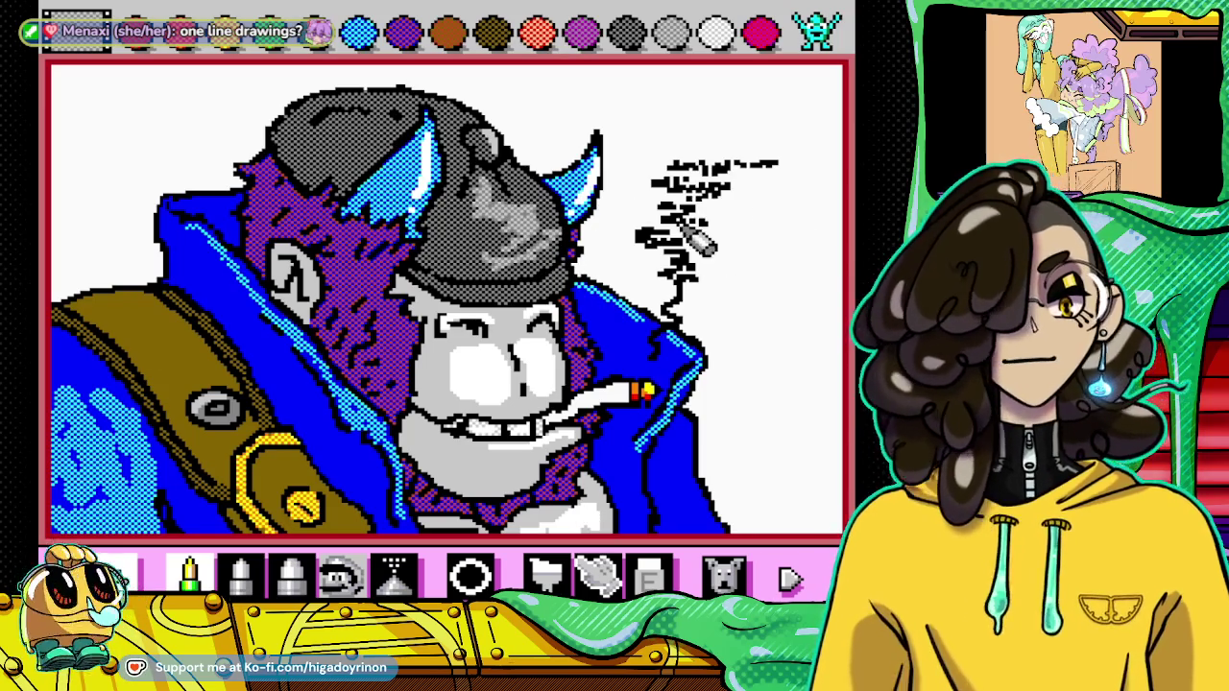
Step: Create a suspend point overwriting Save slot 2, then resume the drawing
key(Escape)
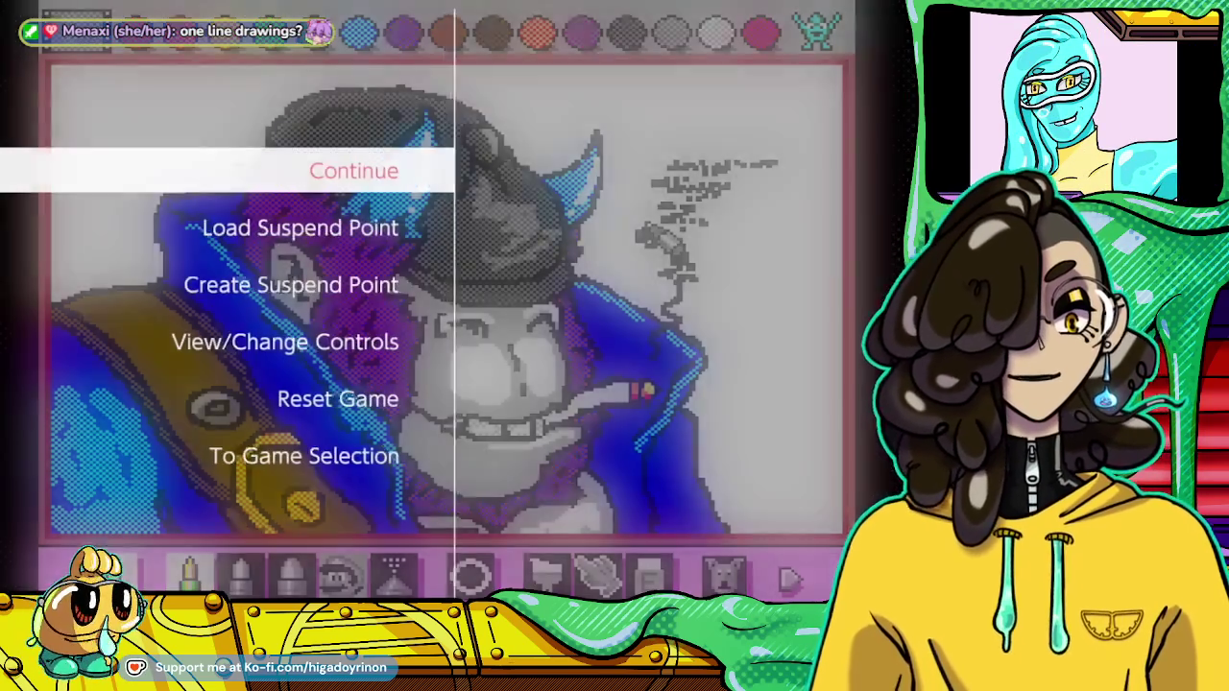
key(Down)
key(Down)
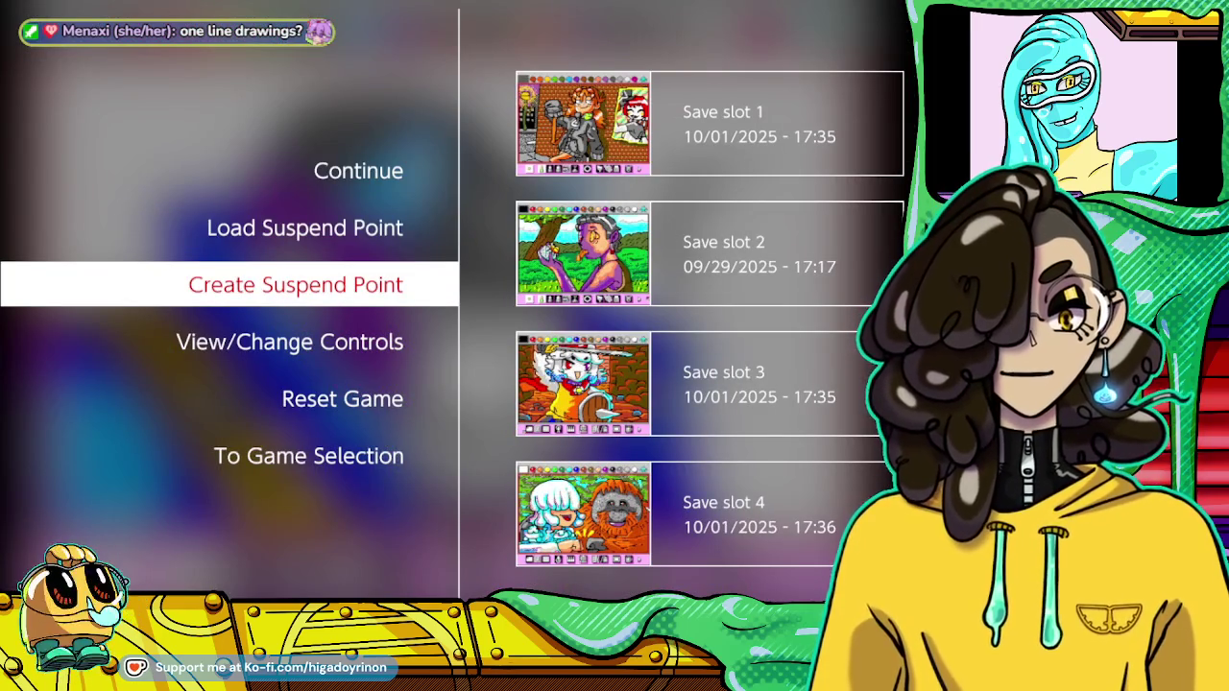
key(Right)
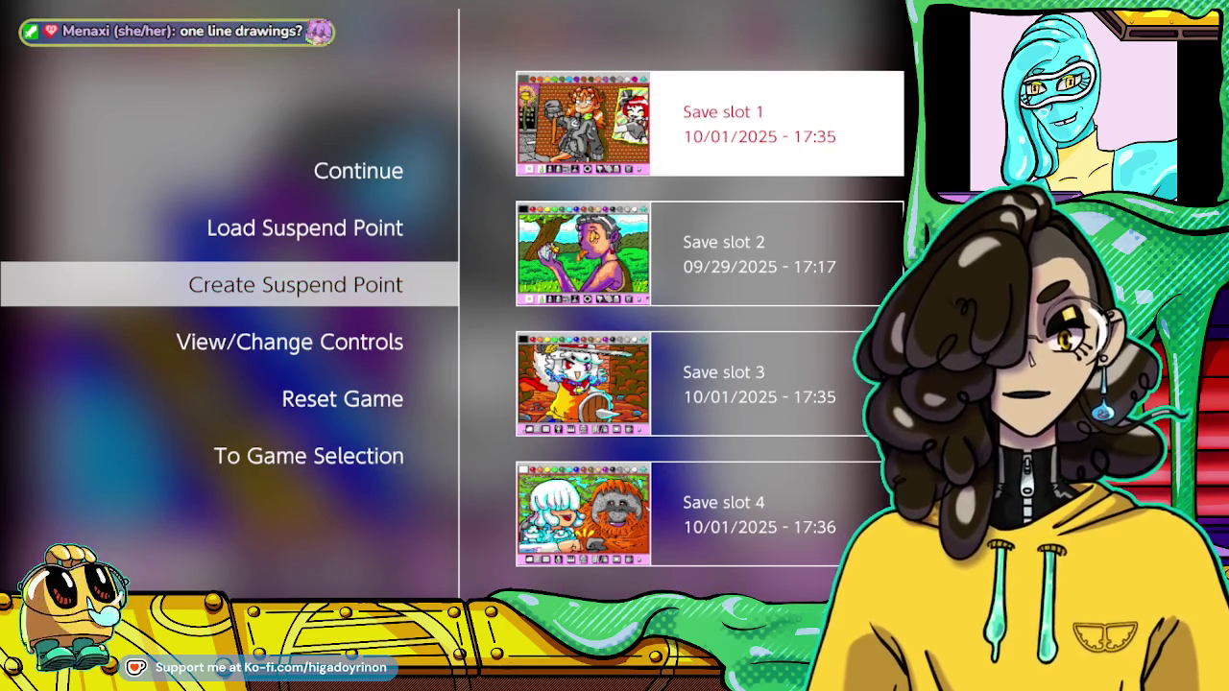
key(Down)
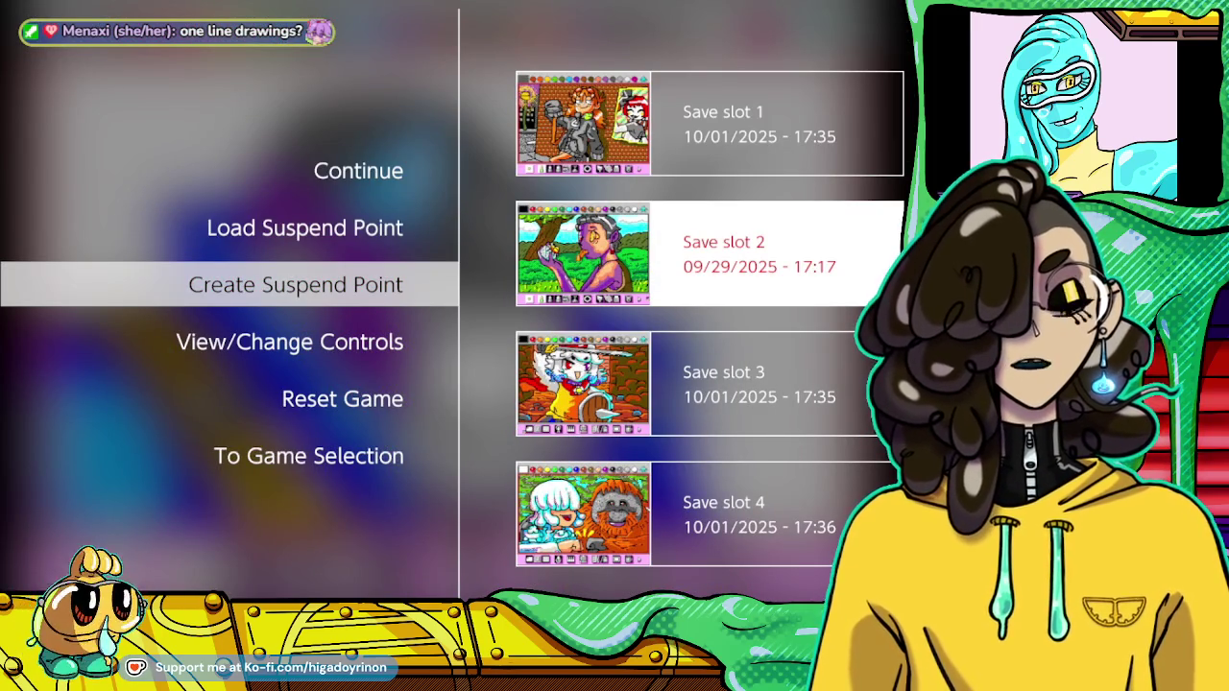
key(Return)
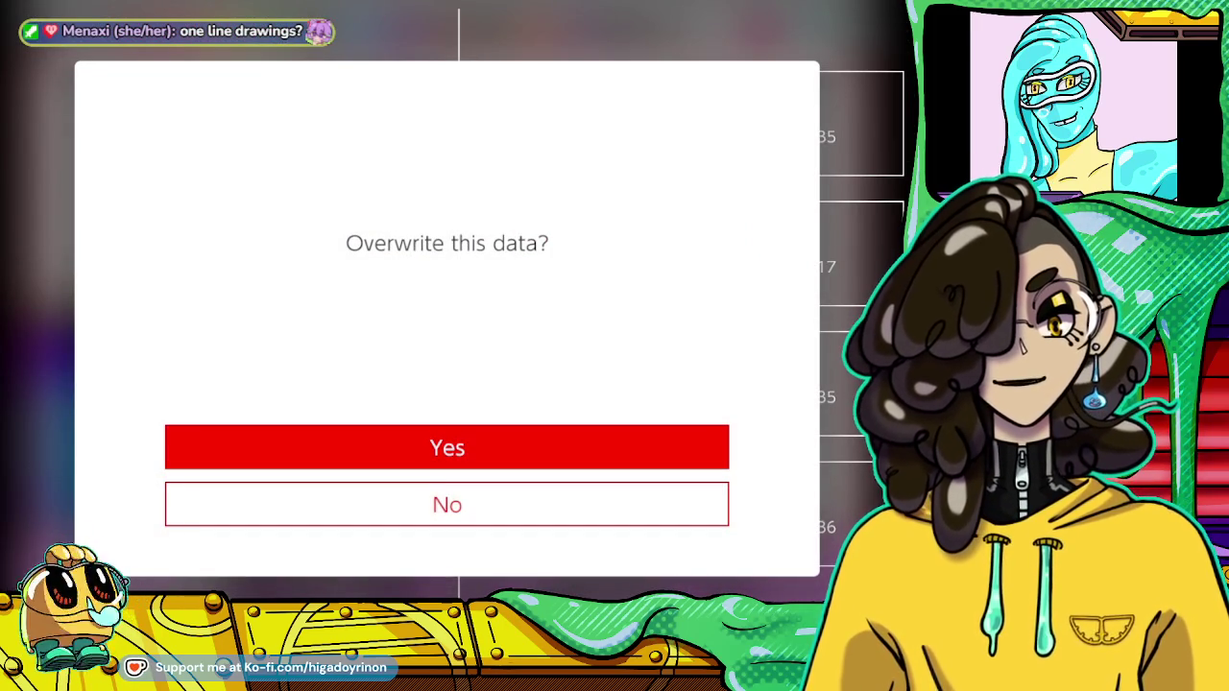
key(Return)
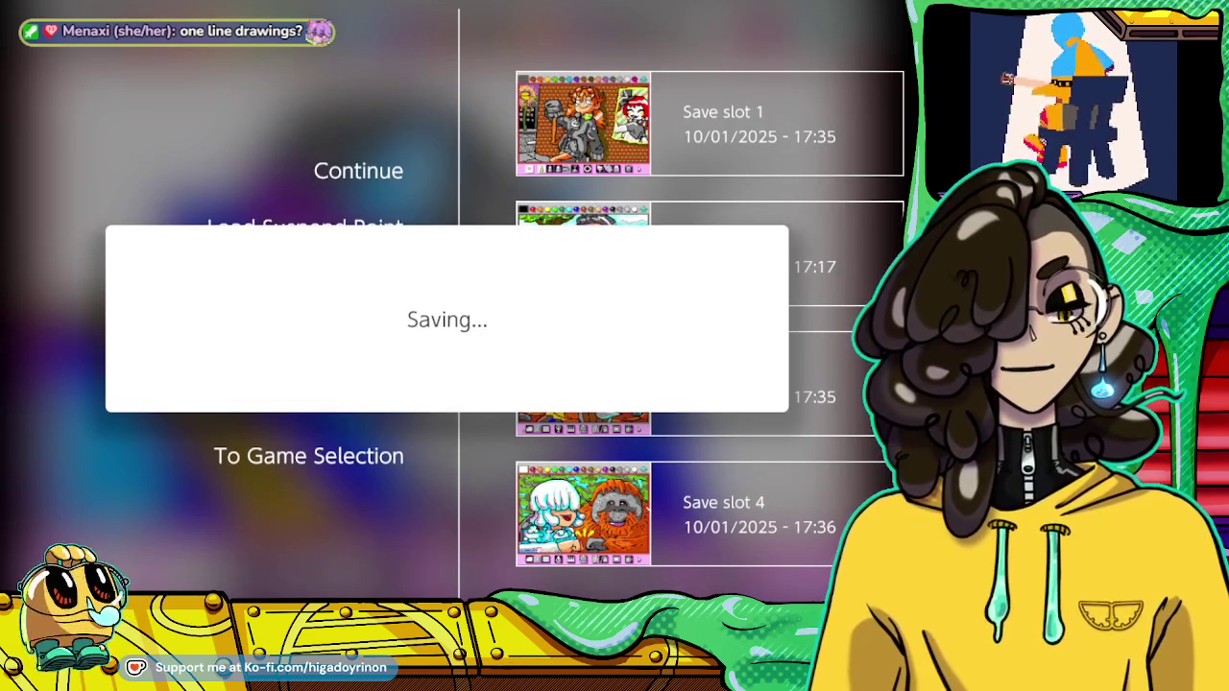
key(Escape)
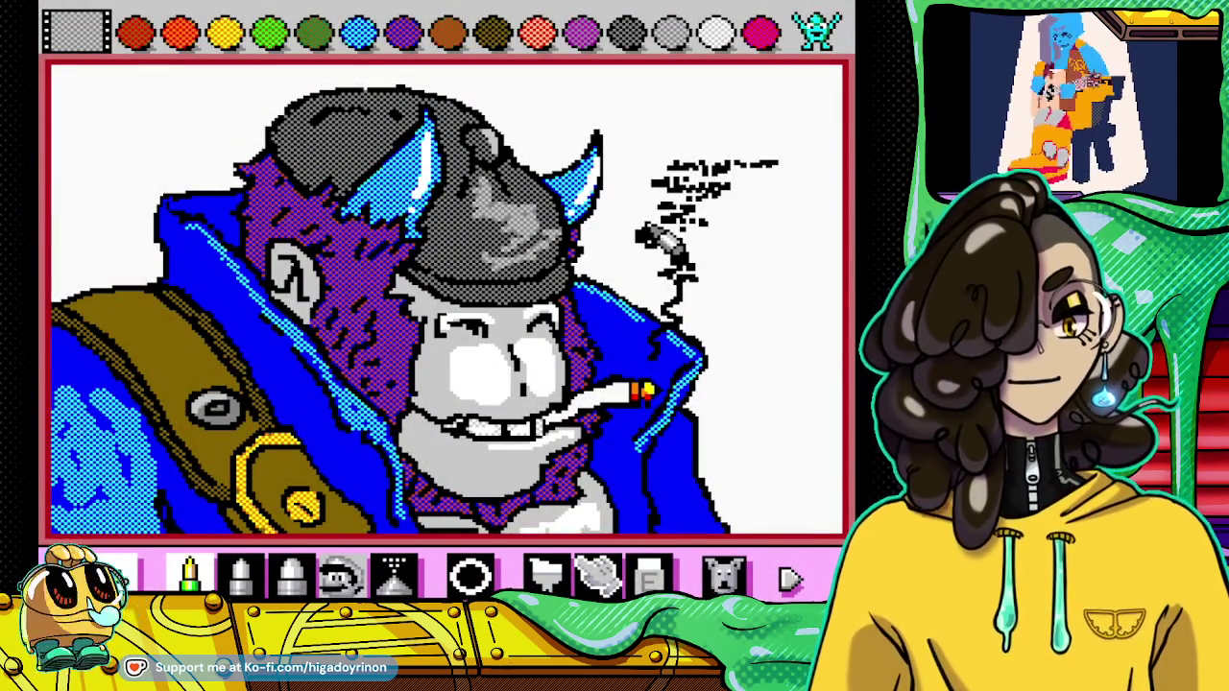
Step: Clear the whole canvas with the eraser and pick black for freehand drawing
click(649, 576)
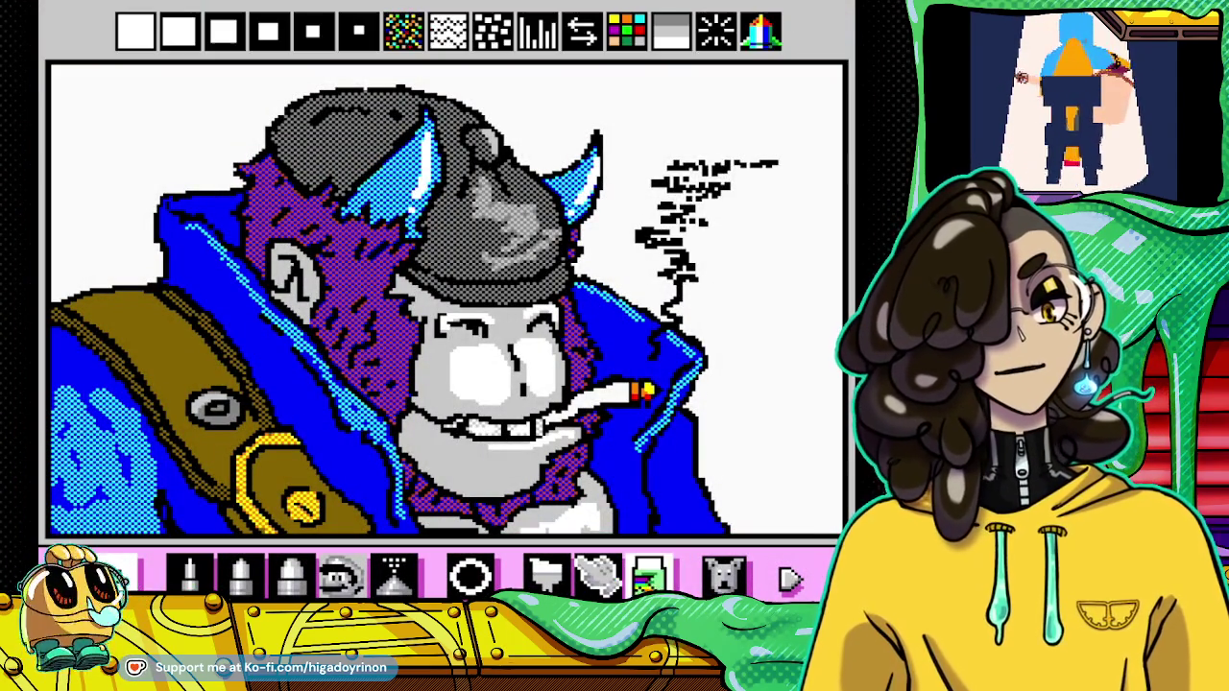
click(732, 44)
click(190, 576)
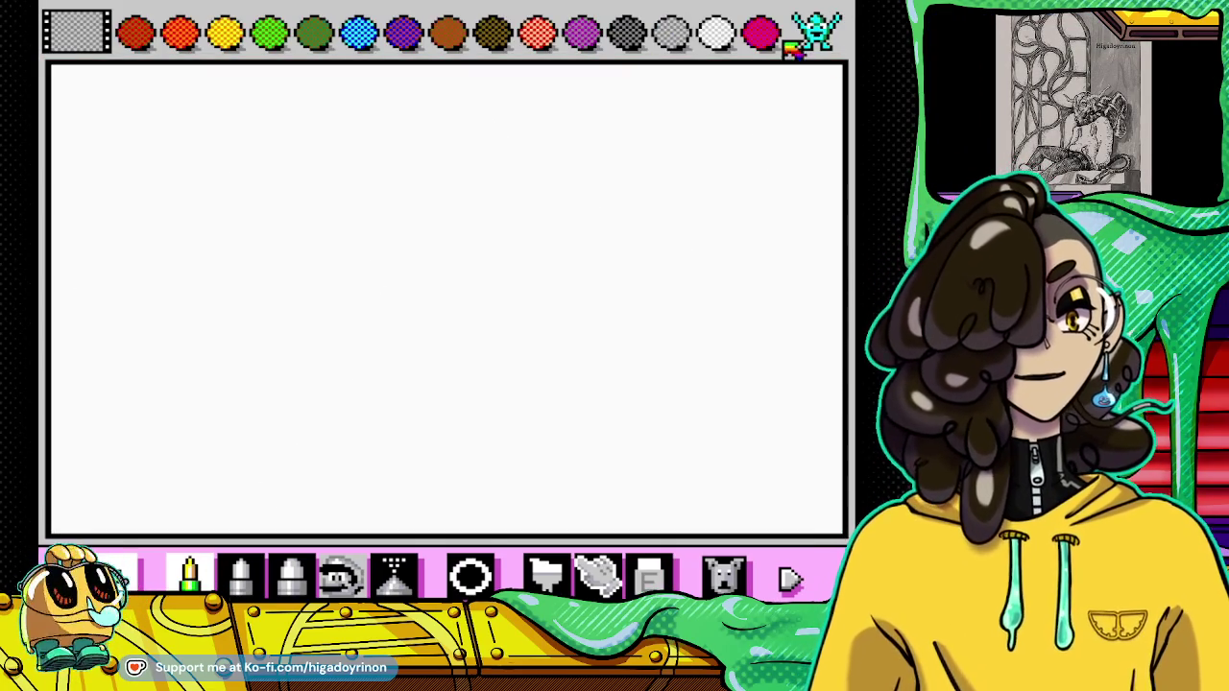
click(816, 29)
click(816, 29)
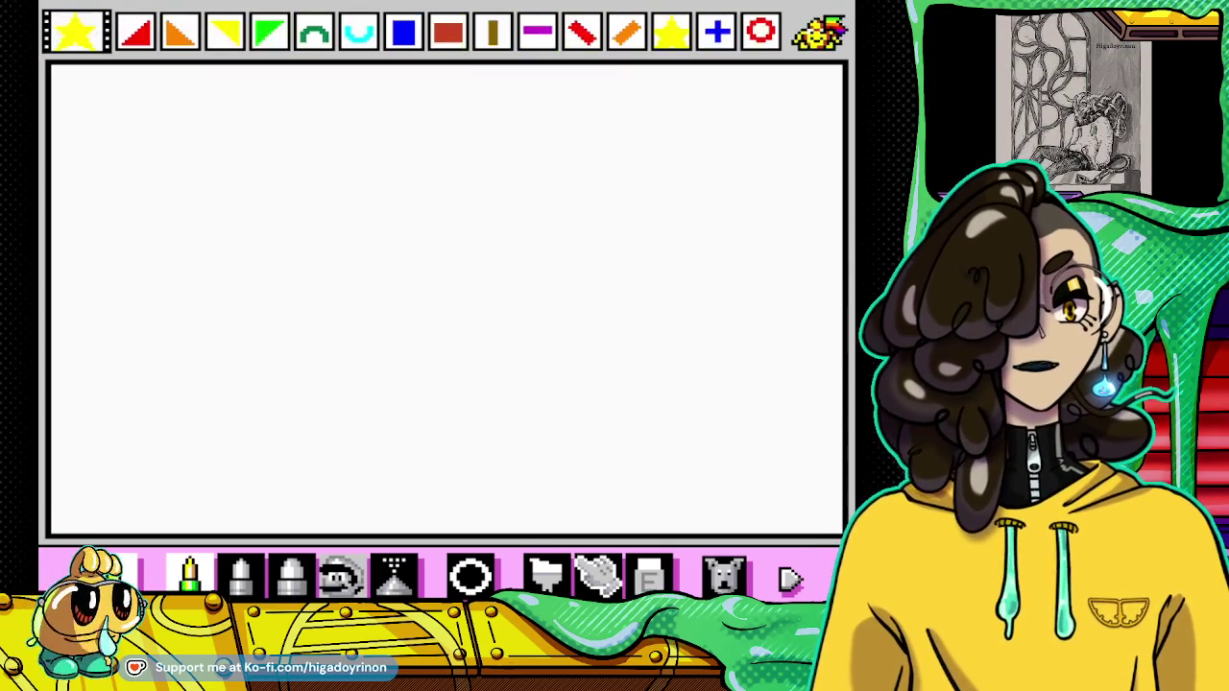
click(817, 29)
click(634, 40)
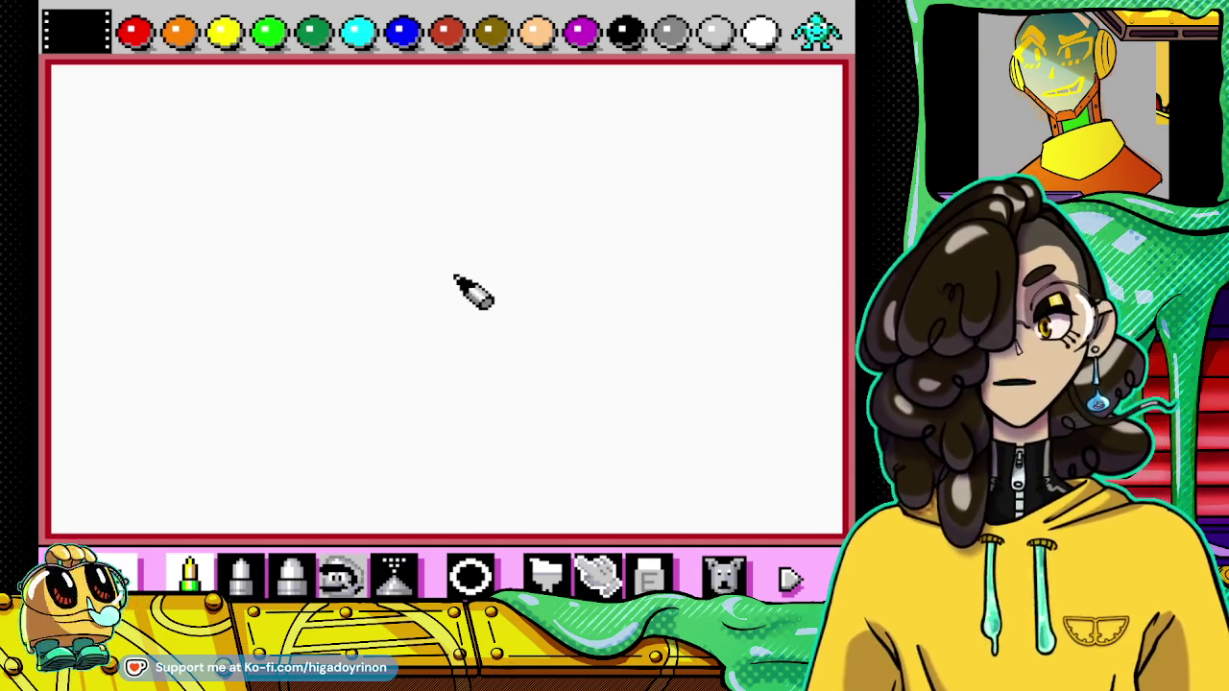
Step: Sketch a black bee with a round head, three wings, pointed body and dotted lines
mouse_move(455, 214)
mouse_down()
mouse_move(335, 299)
mouse_move(417, 375)
mouse_move(522, 291)
mouse_move(419, 230)
mouse_move(384, 274)
mouse_move(447, 278)
mouse_move(483, 303)
mouse_up()
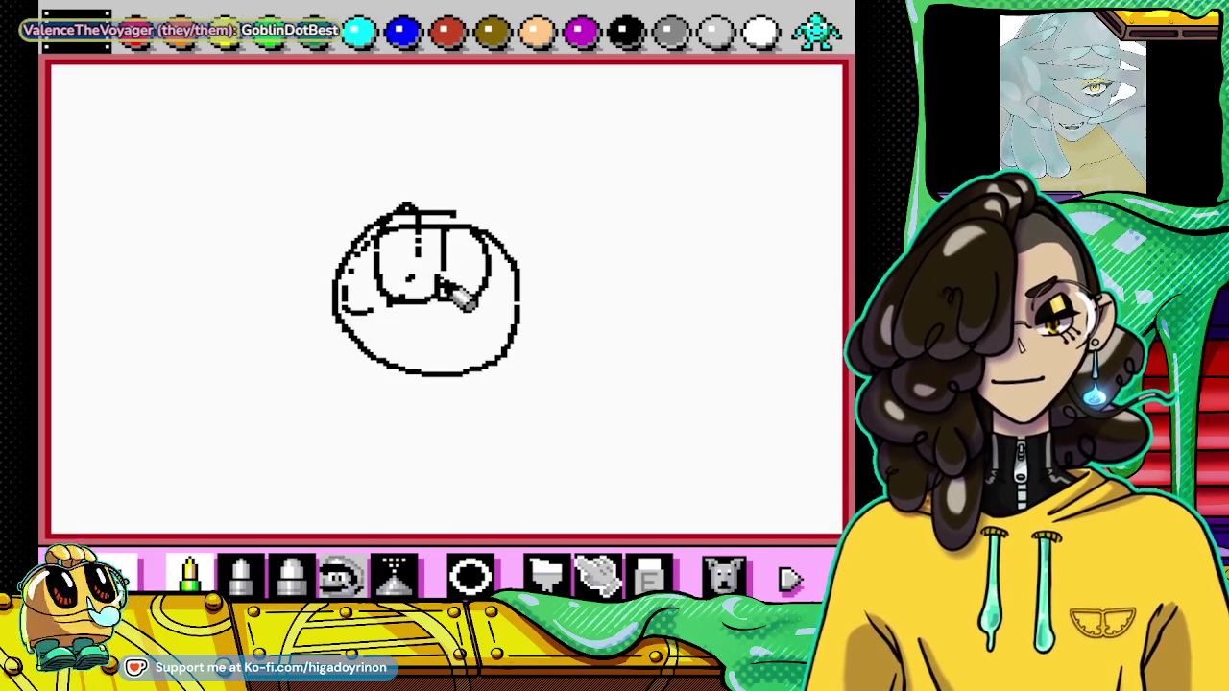
mouse_move(411, 217)
mouse_down()
mouse_move(247, 120)
mouse_move(305, 224)
mouse_up()
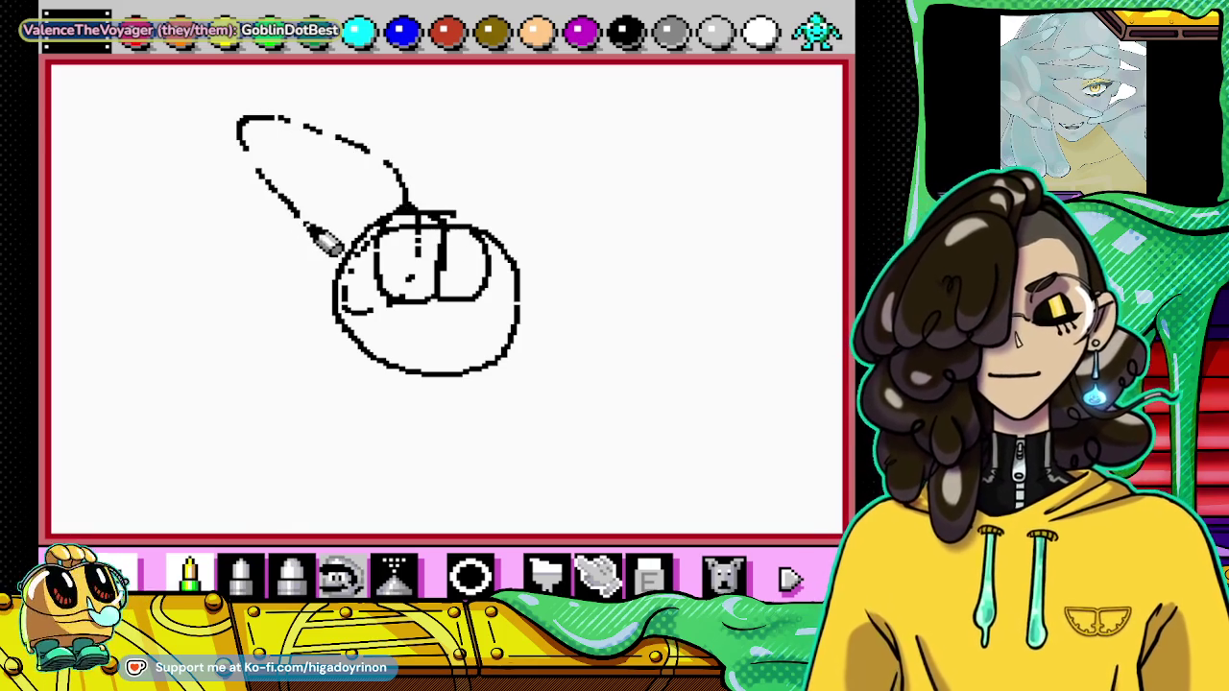
drag(488, 188, 589, 209)
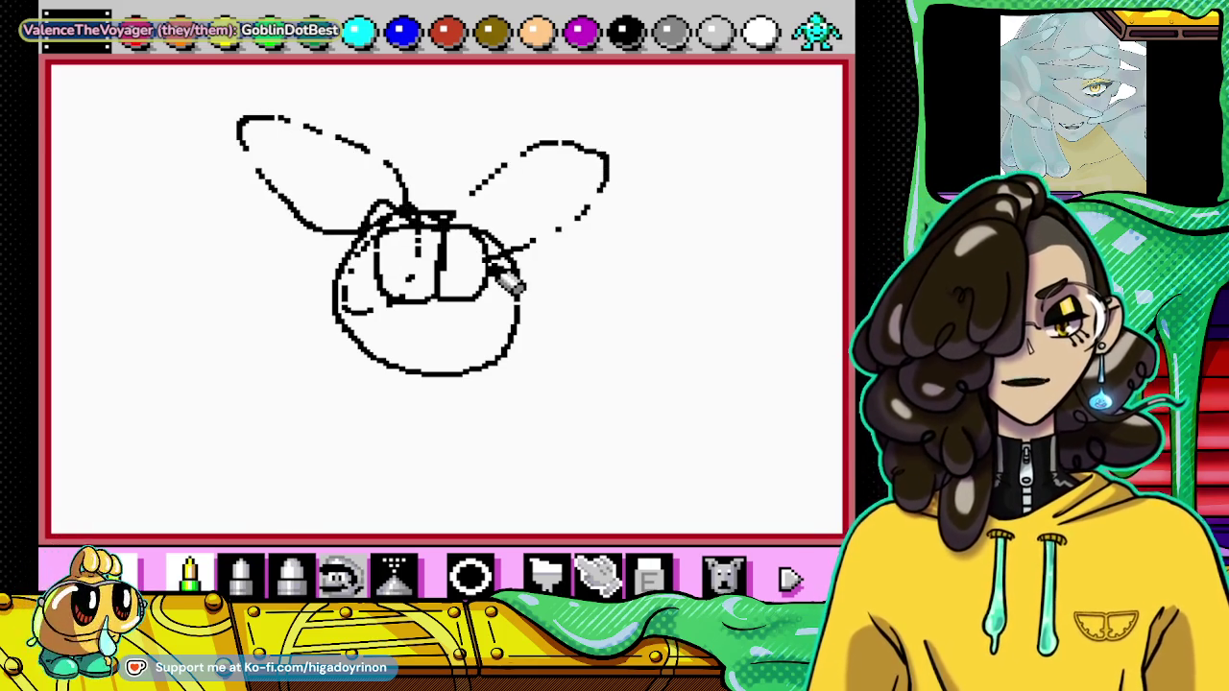
drag(489, 258, 626, 243)
mouse_move(516, 271)
mouse_down()
mouse_move(629, 270)
mouse_move(538, 274)
mouse_move(536, 327)
mouse_move(576, 352)
mouse_move(586, 390)
mouse_move(523, 331)
mouse_move(411, 387)
mouse_move(384, 331)
mouse_move(470, 326)
mouse_up()
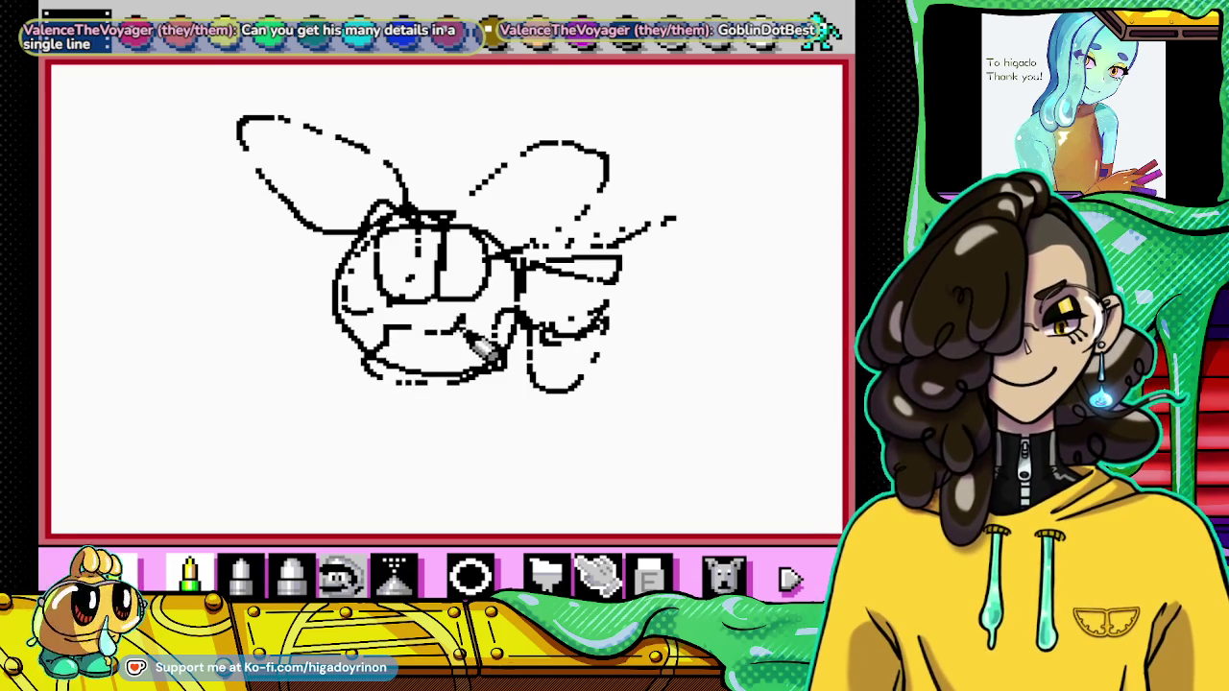
drag(473, 148, 382, 146)
mouse_move(341, 353)
mouse_down()
mouse_move(452, 507)
mouse_move(479, 447)
mouse_up()
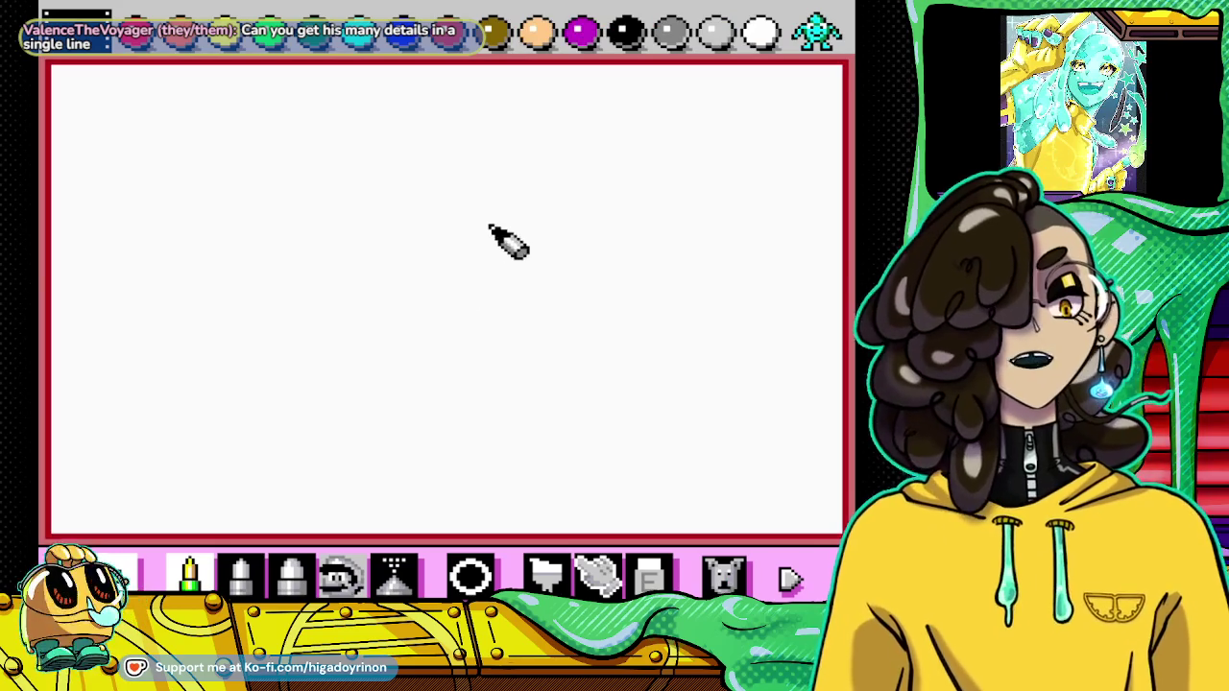
Step: Doodle a black flame-shaped creature with body curve, flame peaks, fin, mouth and wing, undoing stray strokes
mouse_move(454, 247)
mouse_down()
mouse_move(356, 300)
mouse_move(459, 419)
mouse_up()
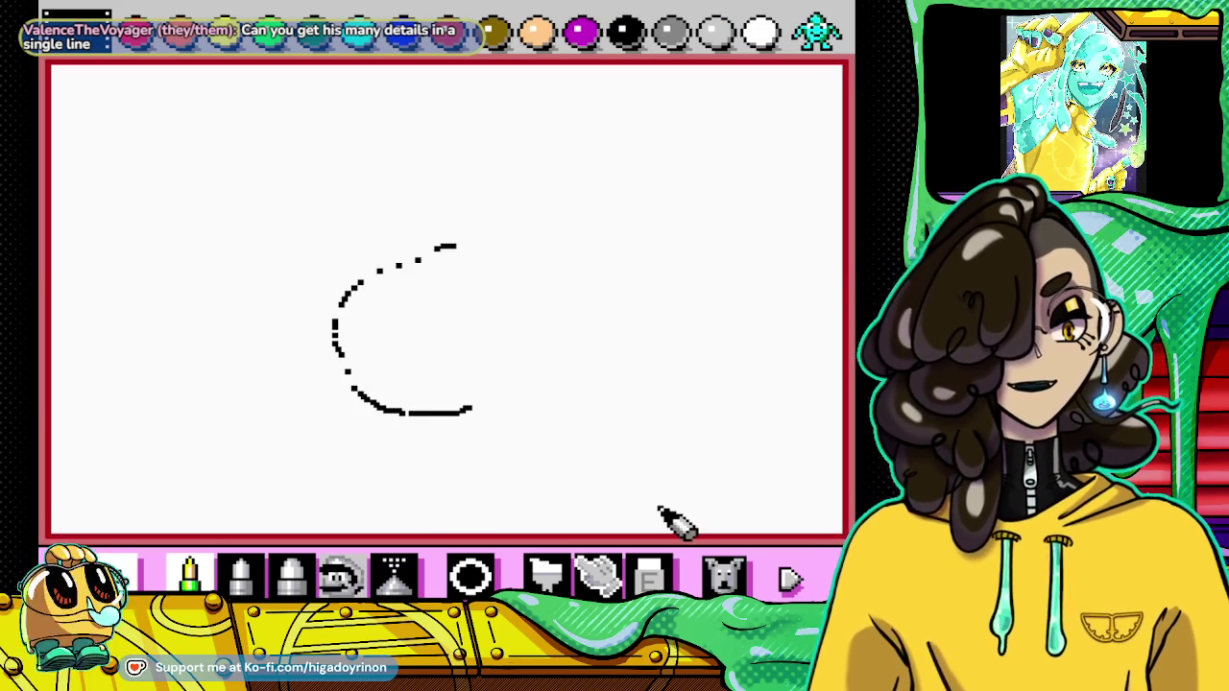
click(724, 574)
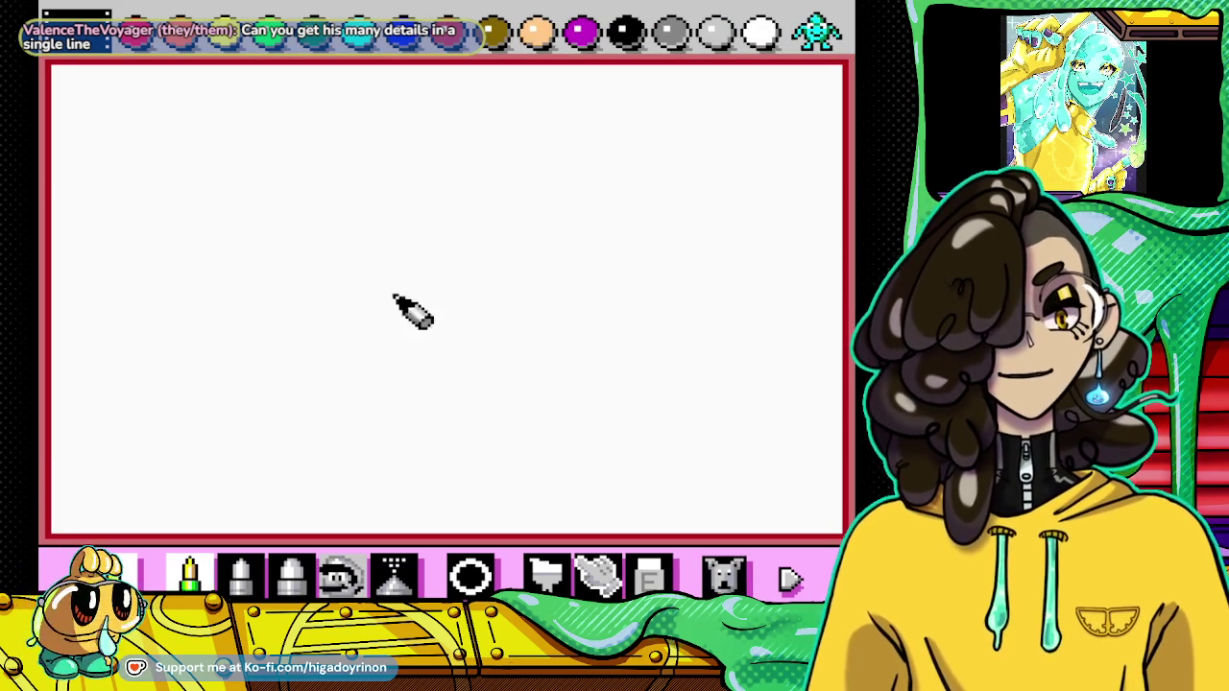
mouse_move(341, 317)
mouse_down()
mouse_move(335, 395)
mouse_move(452, 432)
mouse_up()
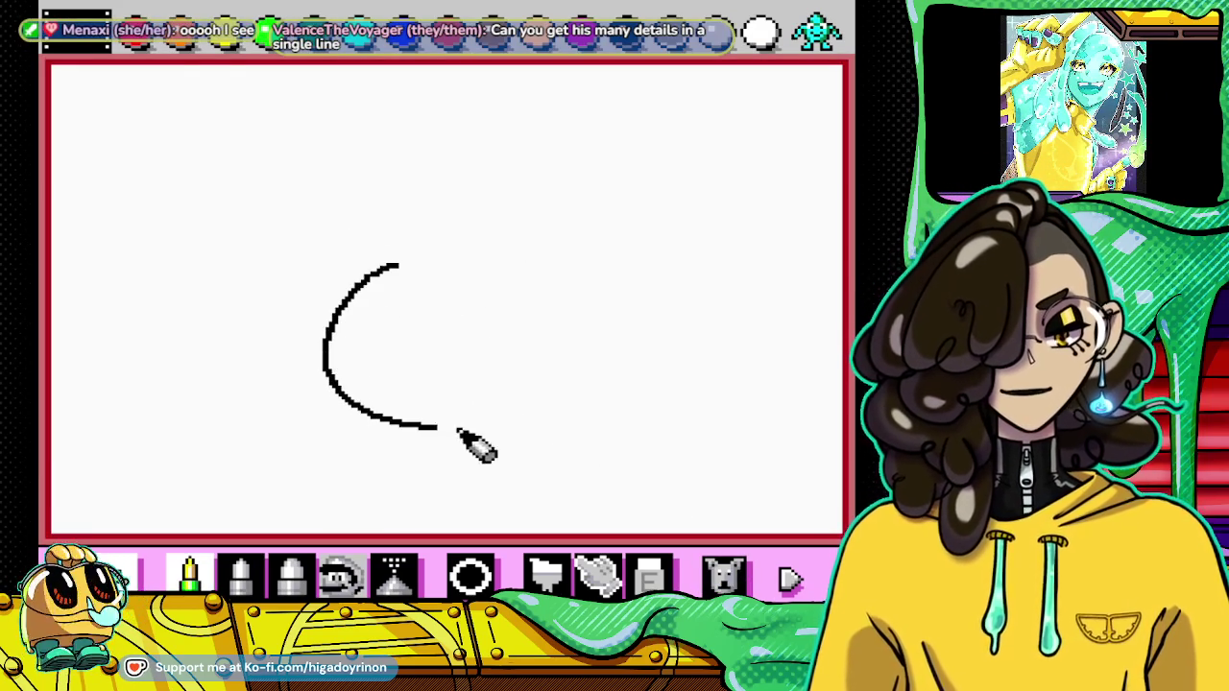
mouse_move(492, 233)
mouse_down()
mouse_move(452, 184)
mouse_move(403, 219)
mouse_up()
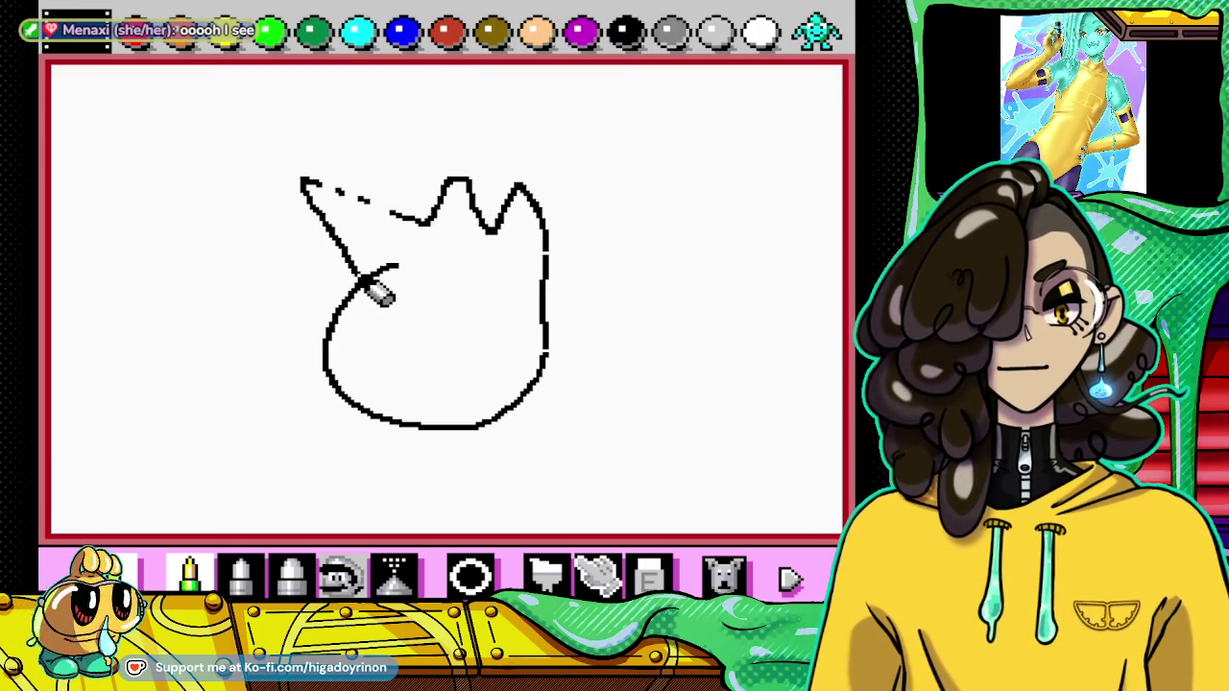
mouse_move(326, 386)
mouse_down()
mouse_move(331, 463)
mouse_move(398, 424)
mouse_move(508, 494)
mouse_move(509, 428)
mouse_move(545, 302)
mouse_move(441, 306)
mouse_up()
mouse_move(351, 288)
mouse_down()
mouse_move(323, 252)
mouse_move(356, 288)
mouse_up()
drag(480, 274, 437, 250)
click(725, 576)
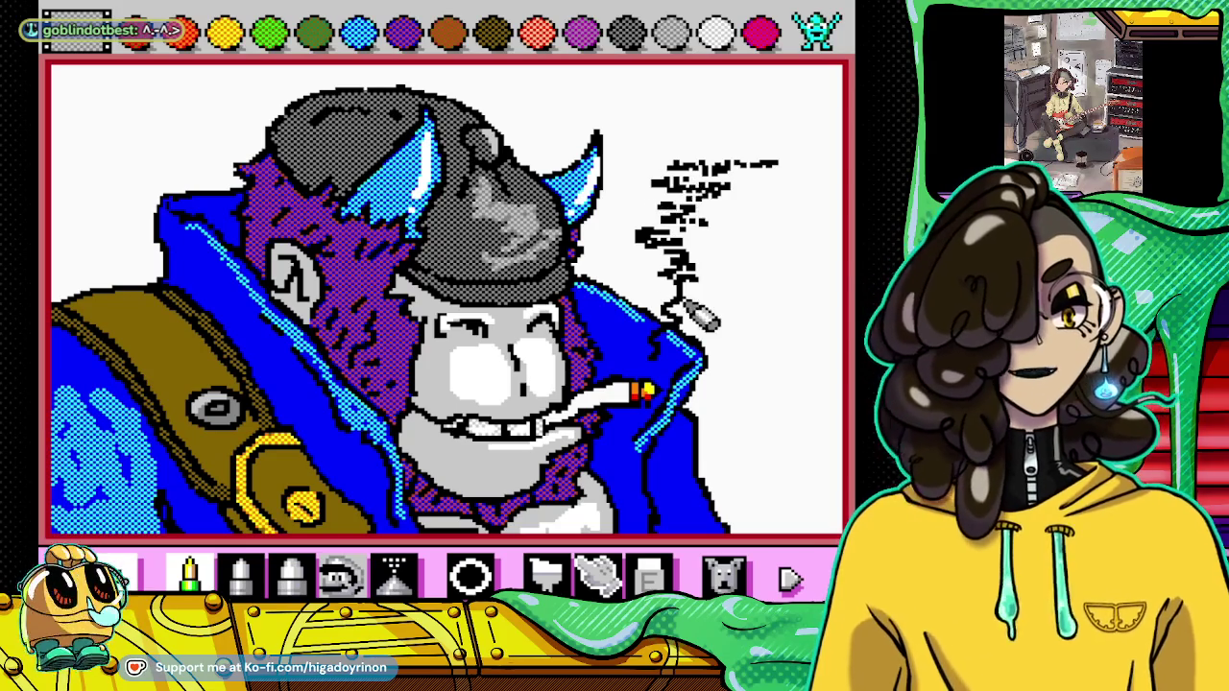
Step: Switch the palette to dithered patterns and pick the light grey dither for shading the smoke
click(341, 576)
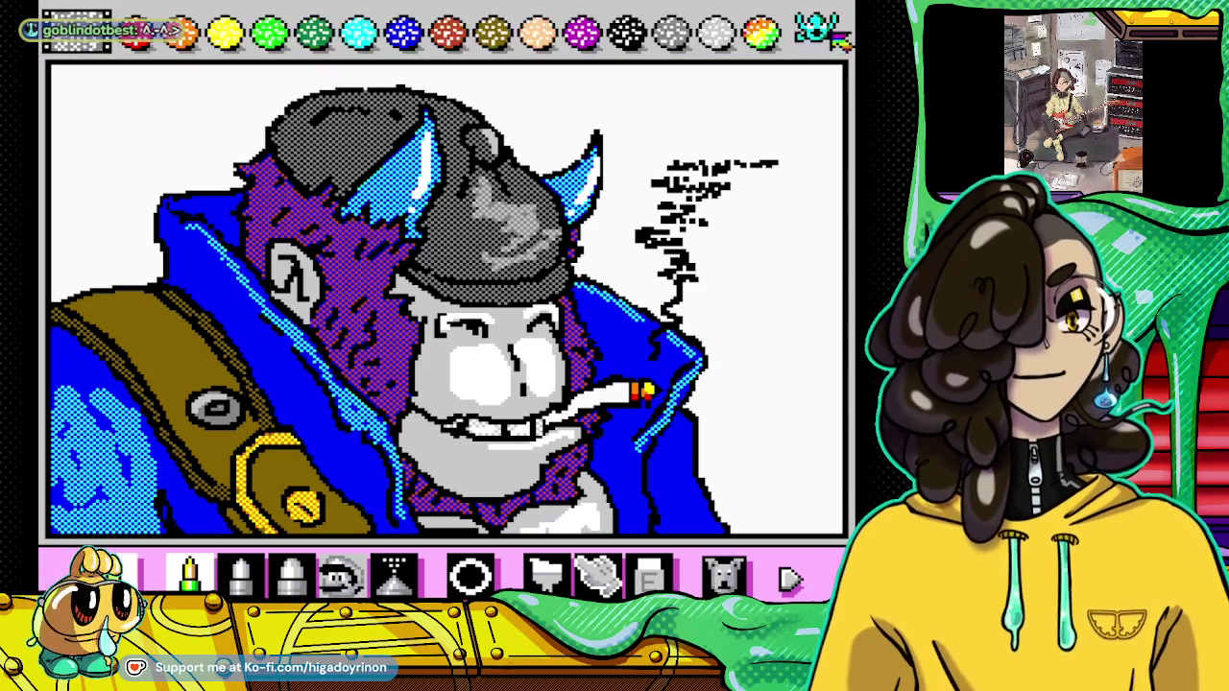
click(189, 574)
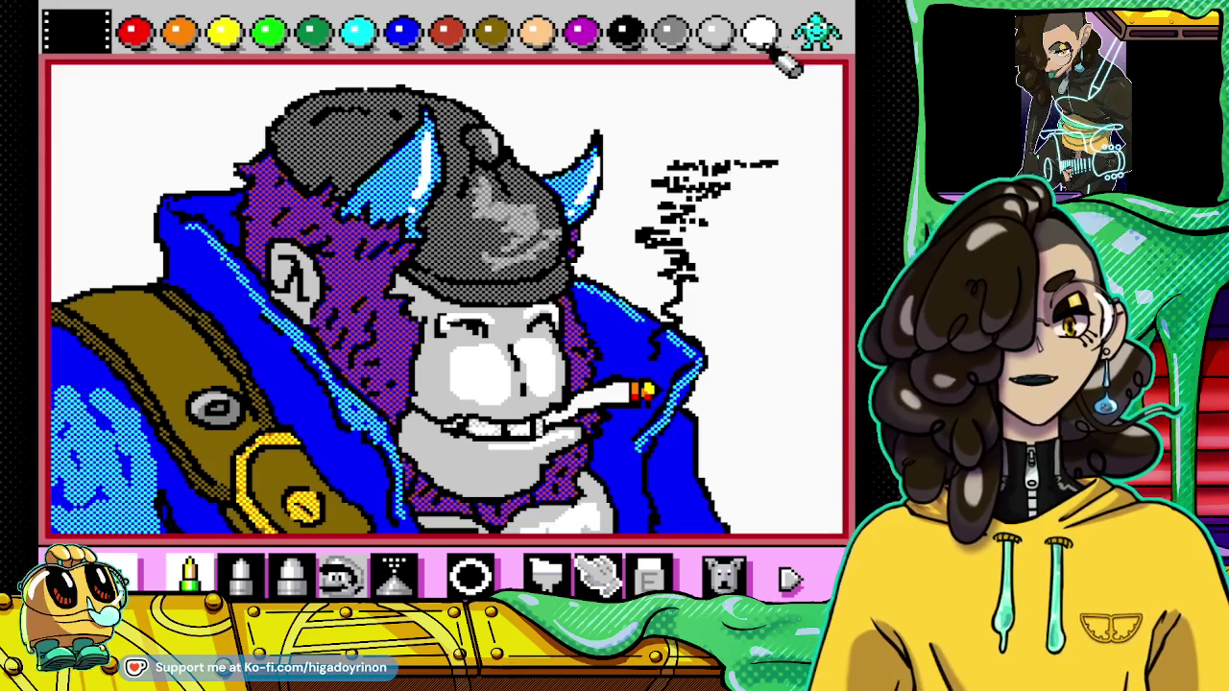
click(814, 31)
click(711, 38)
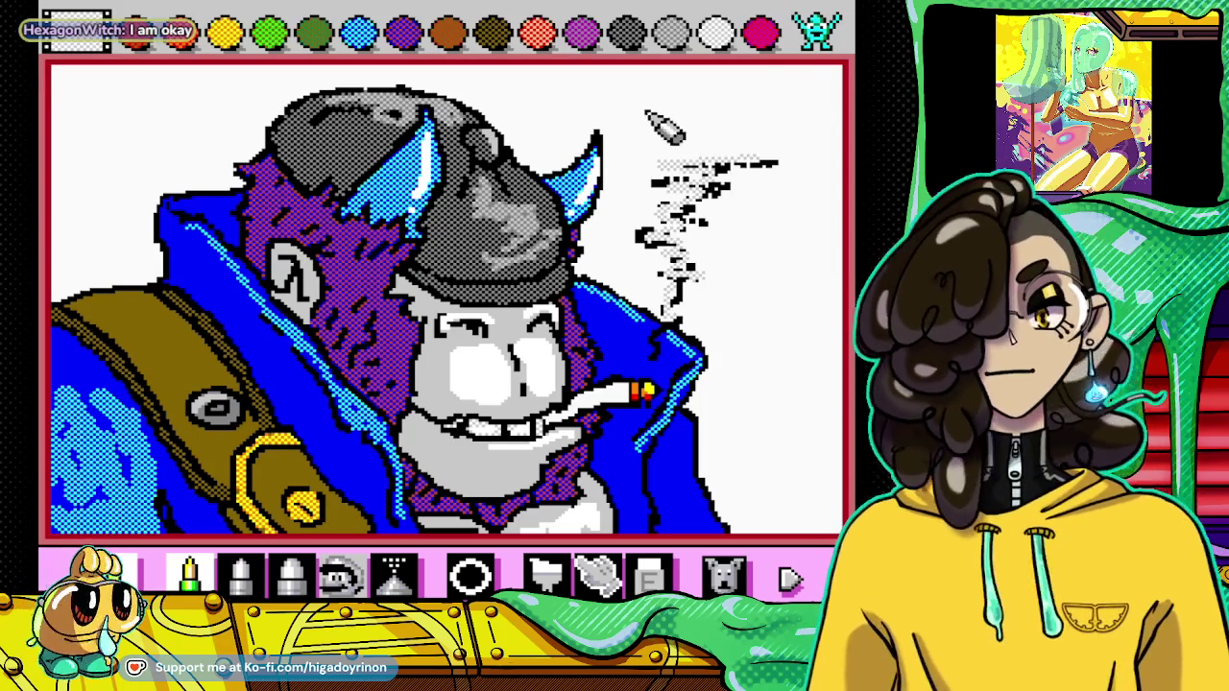
click(816, 31)
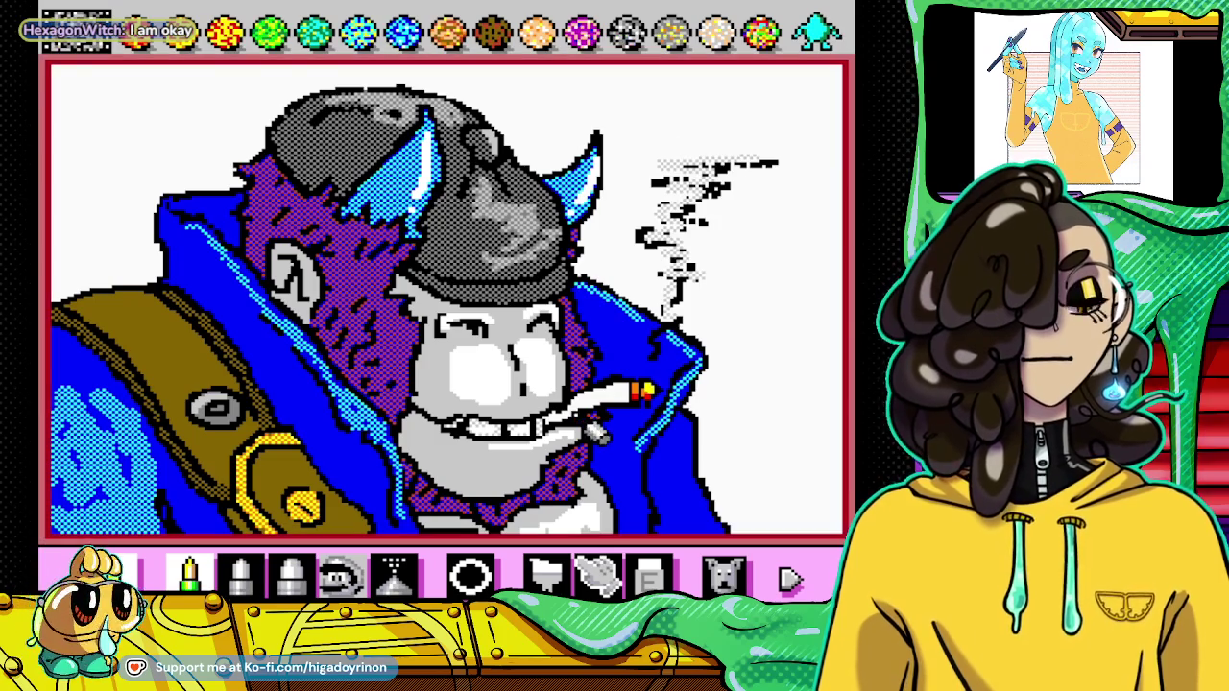
Step: Try a patterned fill in the white area right of the coat, undo it, and return to the pencil
click(548, 574)
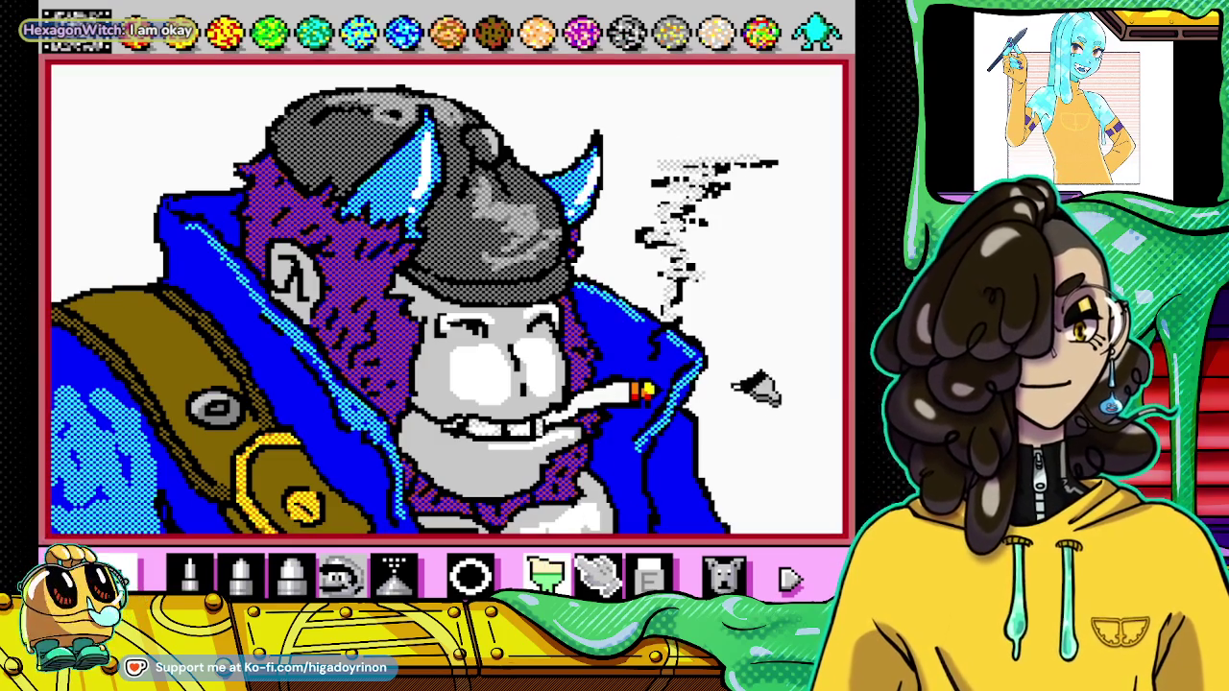
click(744, 366)
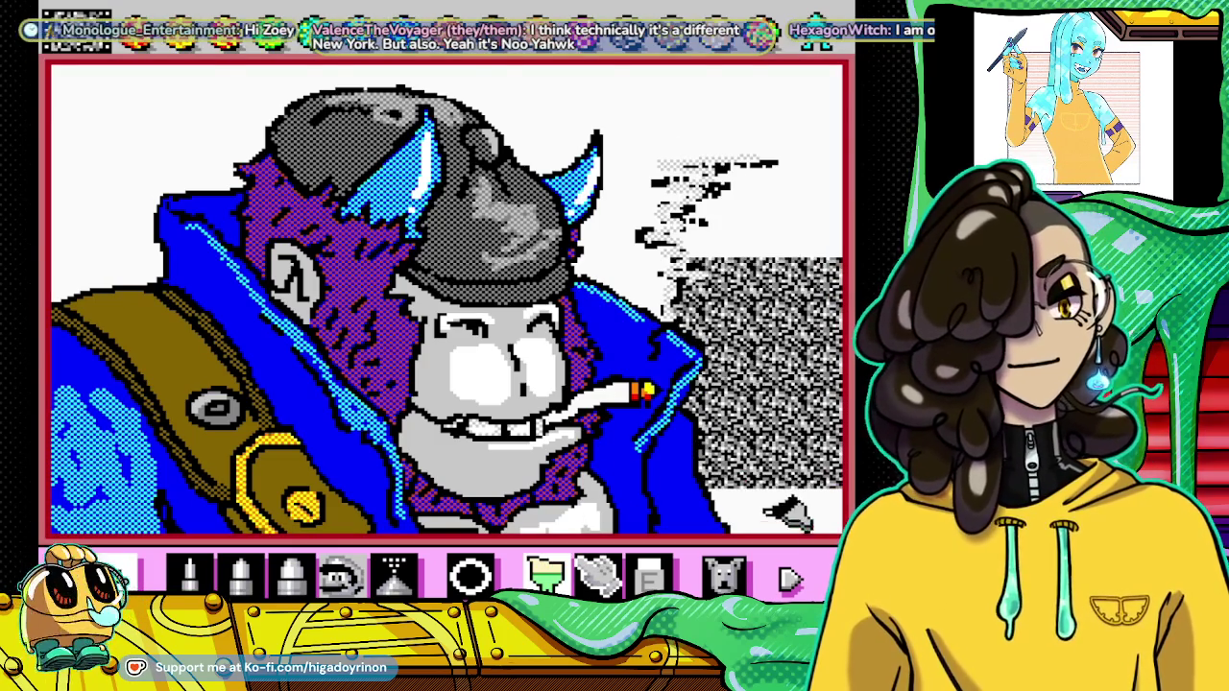
click(730, 574)
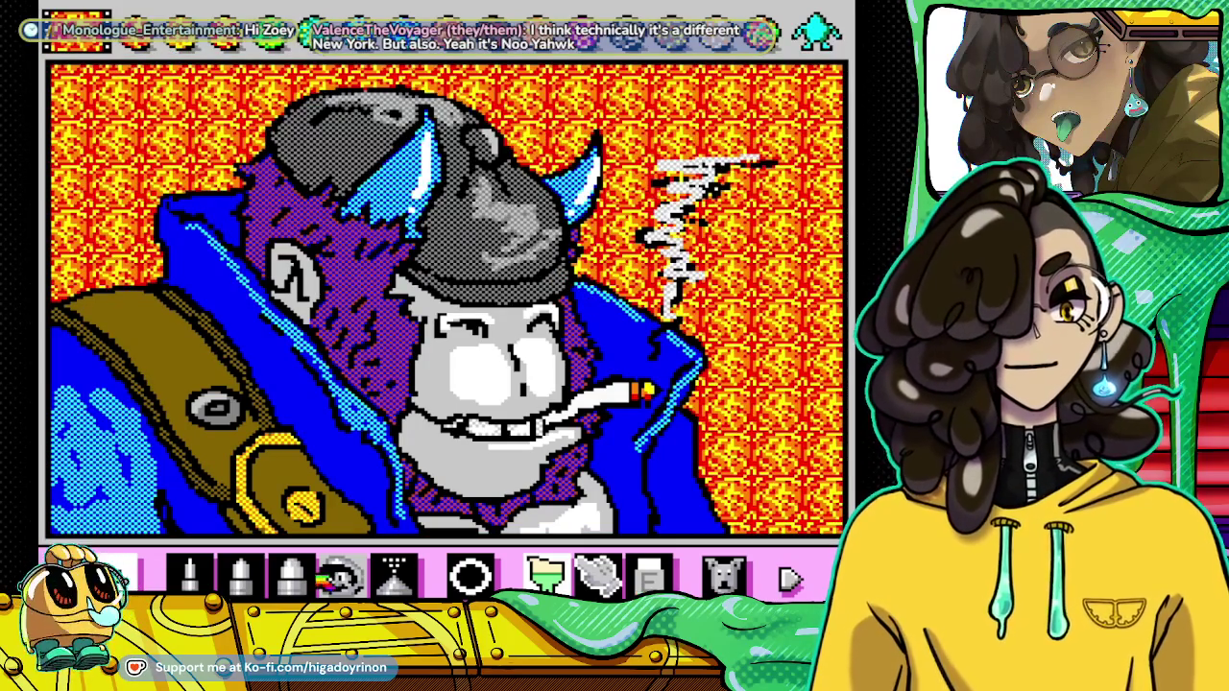
click(240, 574)
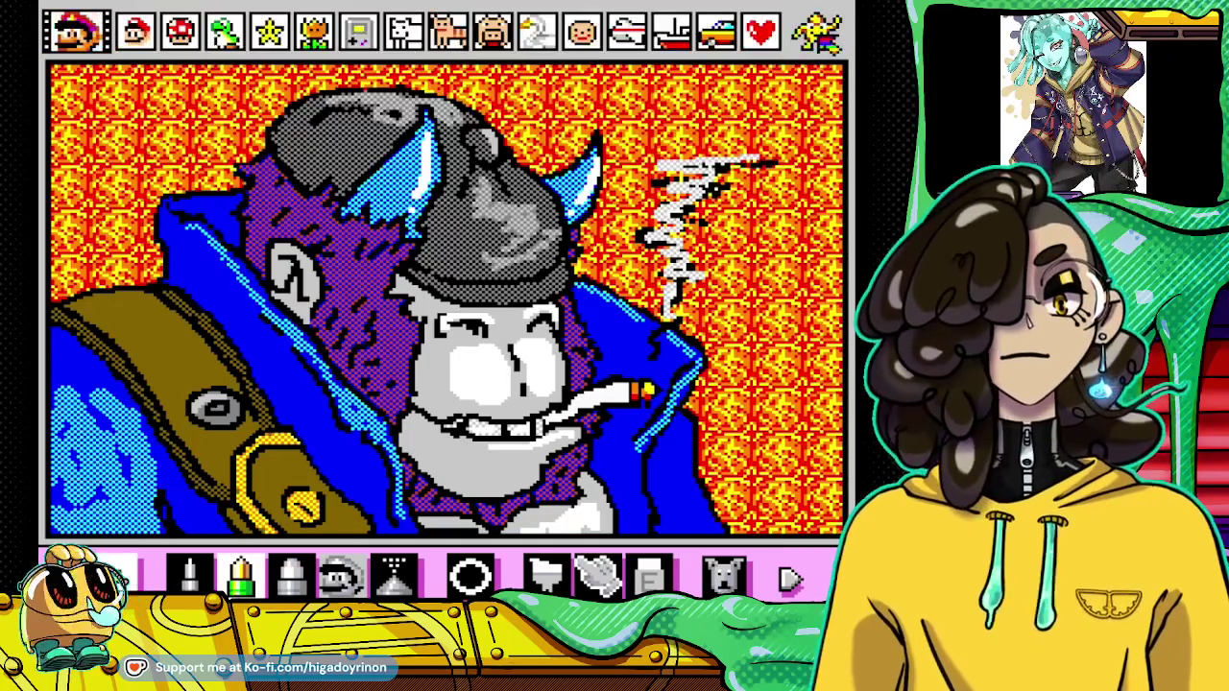
Step: Cycle through the stamp pages until the plain colour palette returns
click(824, 33)
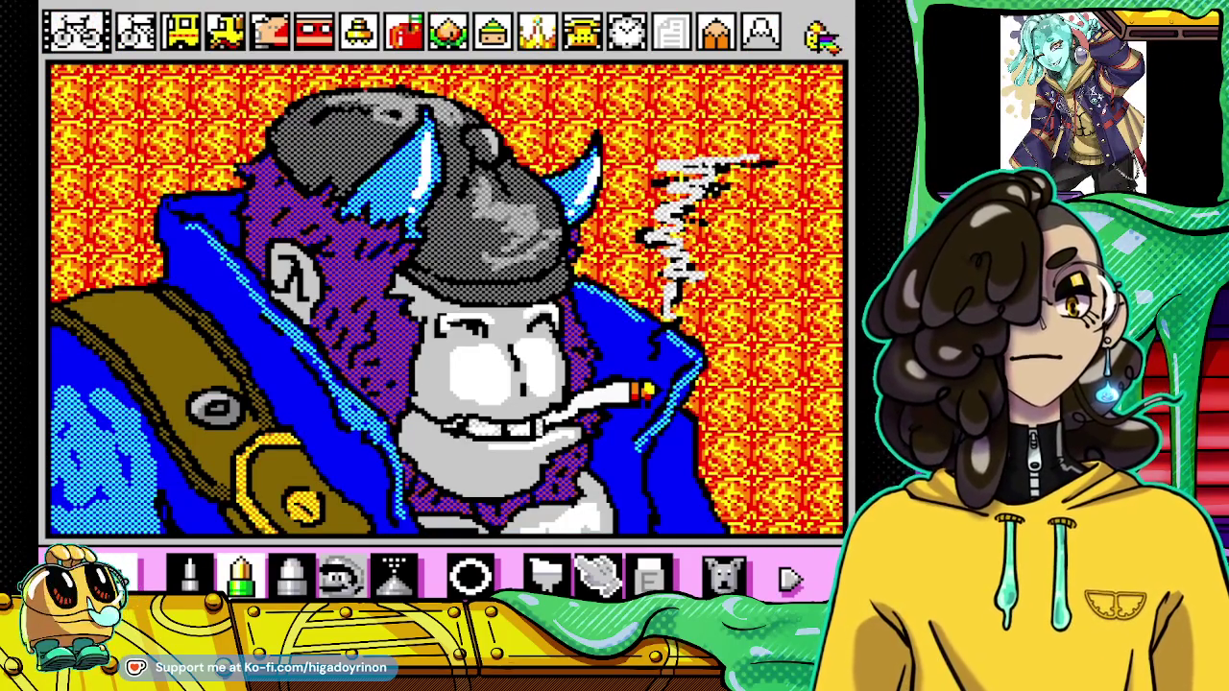
click(824, 36)
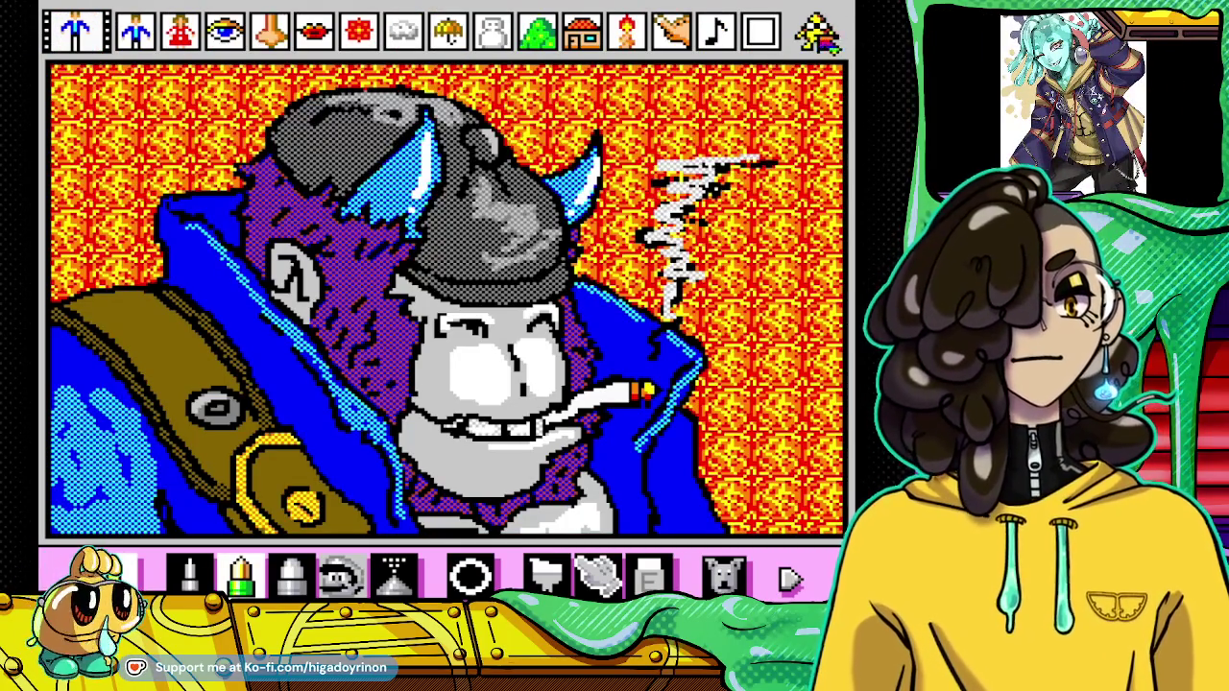
click(818, 34)
click(818, 35)
click(818, 35)
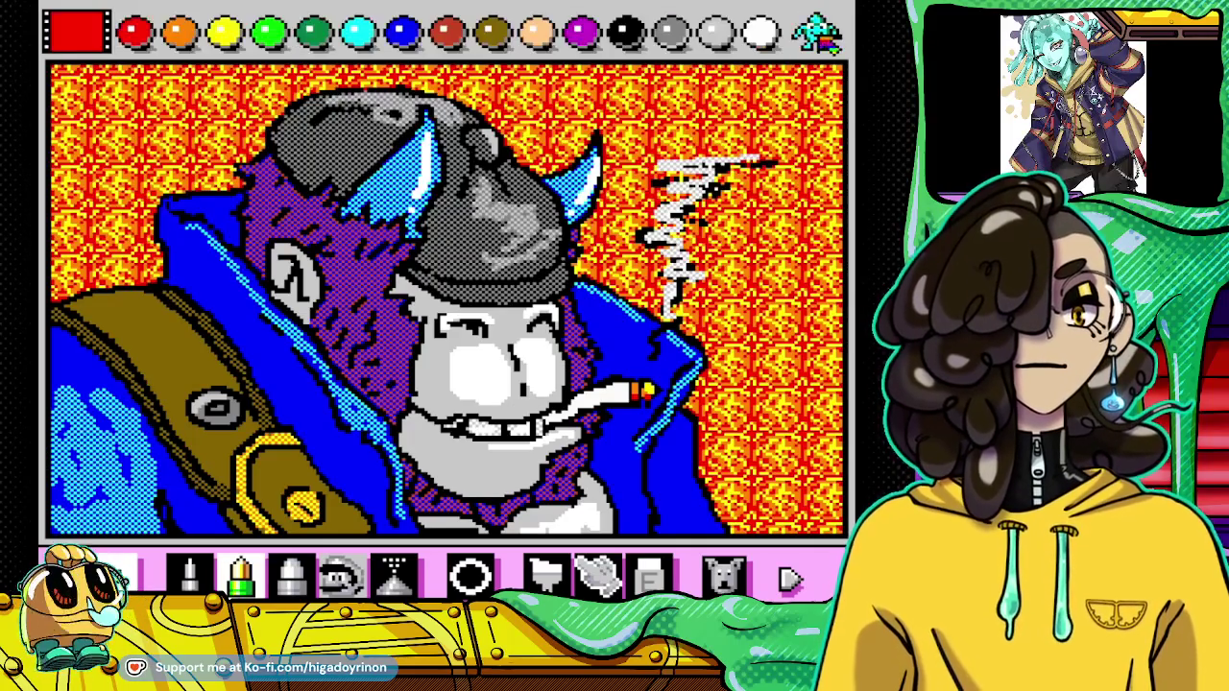
Step: Paint black flame shapes and drips across the top and top-left of the background
click(625, 34)
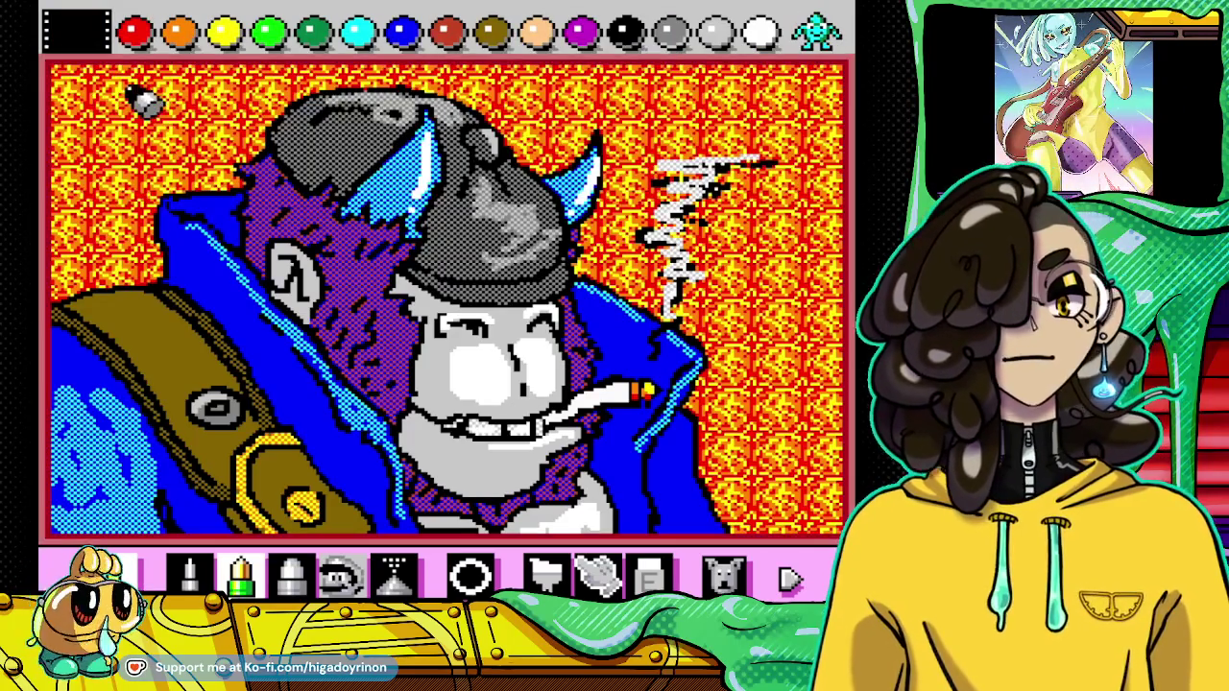
mouse_move(55, 72)
mouse_down()
mouse_move(88, 180)
mouse_move(96, 115)
mouse_move(123, 82)
mouse_move(91, 72)
mouse_move(142, 96)
mouse_move(173, 163)
mouse_move(154, 77)
mouse_move(192, 105)
mouse_move(219, 67)
mouse_move(226, 144)
mouse_move(192, 81)
mouse_up()
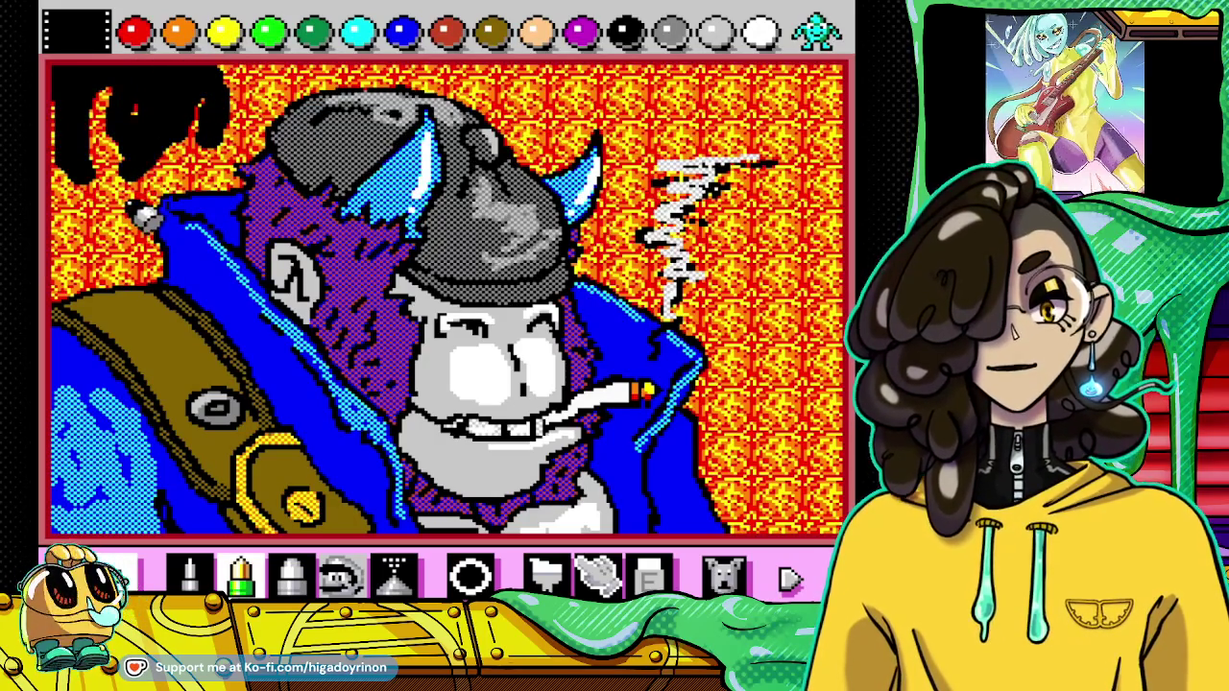
drag(142, 213, 113, 257)
drag(257, 84, 235, 72)
mouse_move(521, 82)
mouse_down()
mouse_move(581, 78)
mouse_move(653, 126)
mouse_move(698, 93)
mouse_move(765, 90)
mouse_move(771, 115)
mouse_move(799, 122)
mouse_move(823, 160)
mouse_move(838, 327)
mouse_move(792, 120)
mouse_move(749, 416)
mouse_move(836, 351)
mouse_move(829, 362)
mouse_up()
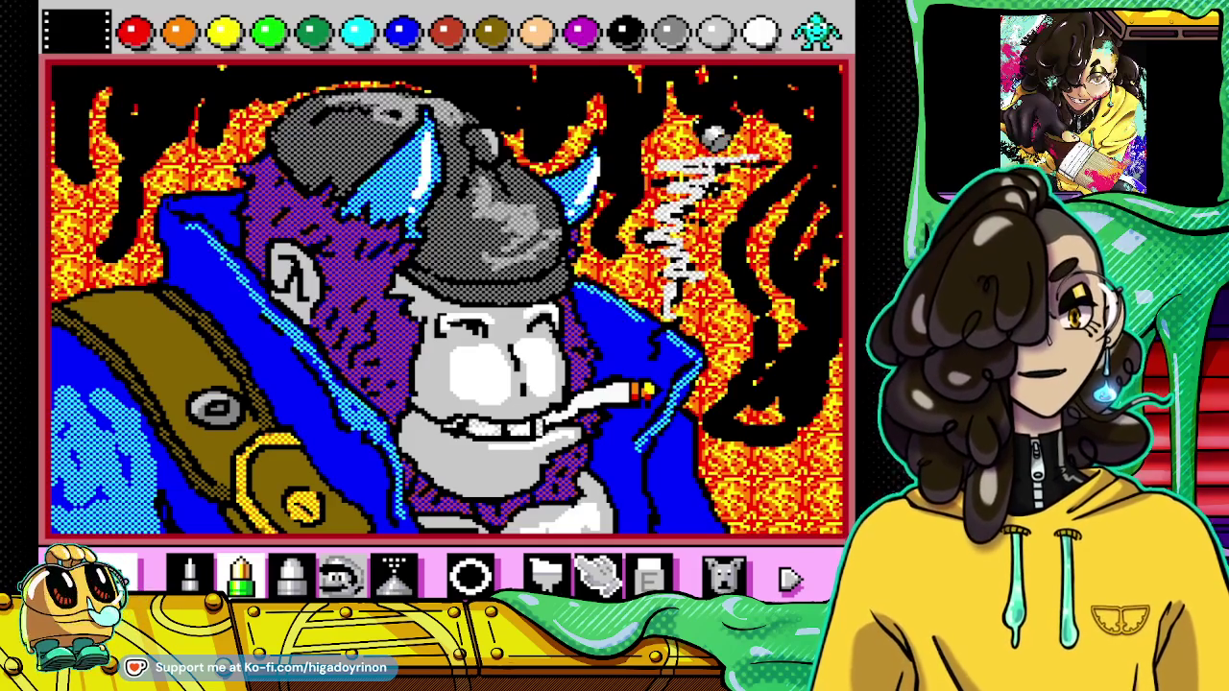
Step: Add black flame shapes in the lower-right background and a yellow flame stroke at the left edge
drag(754, 408, 830, 384)
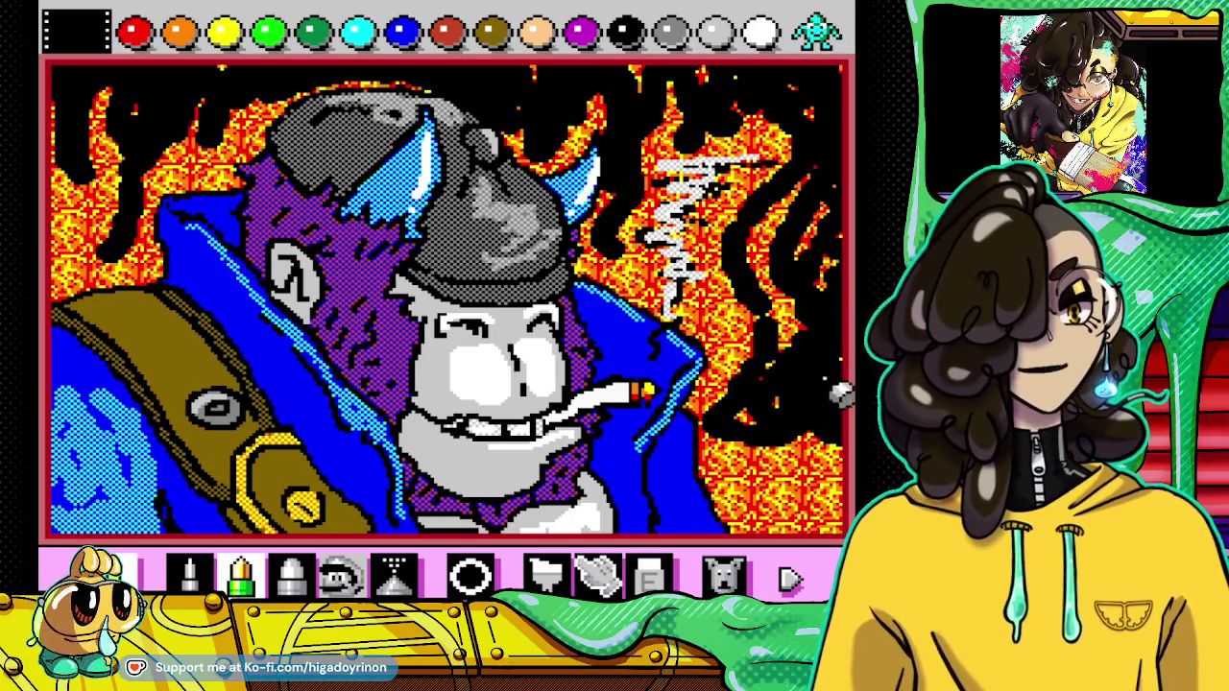
drag(821, 447, 773, 519)
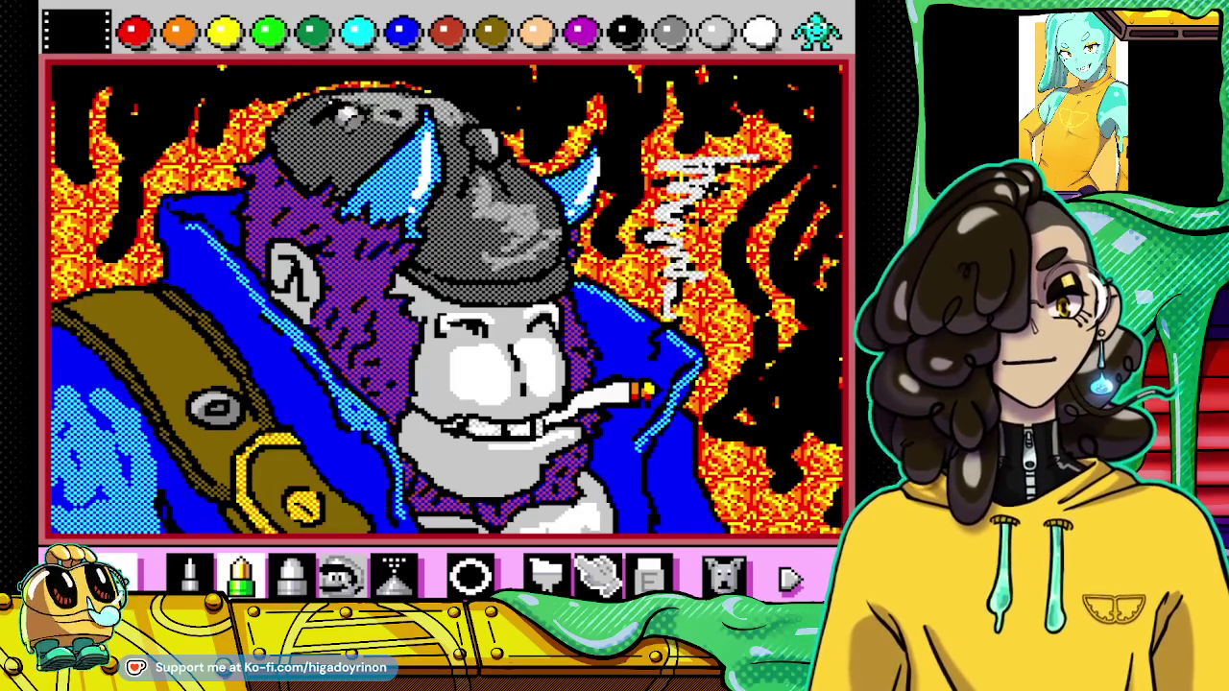
click(223, 32)
drag(87, 225, 58, 283)
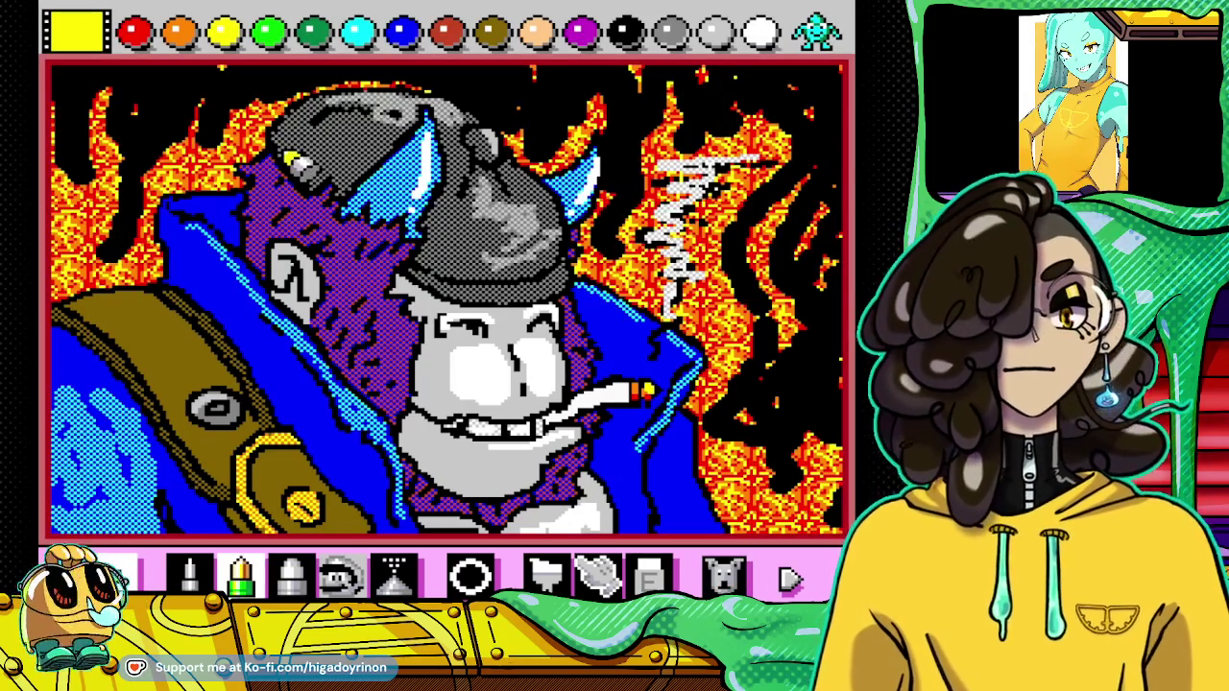
Step: With the thin pencil, undo a stray stroke and streak orange rim highlights along the coat edges
click(189, 574)
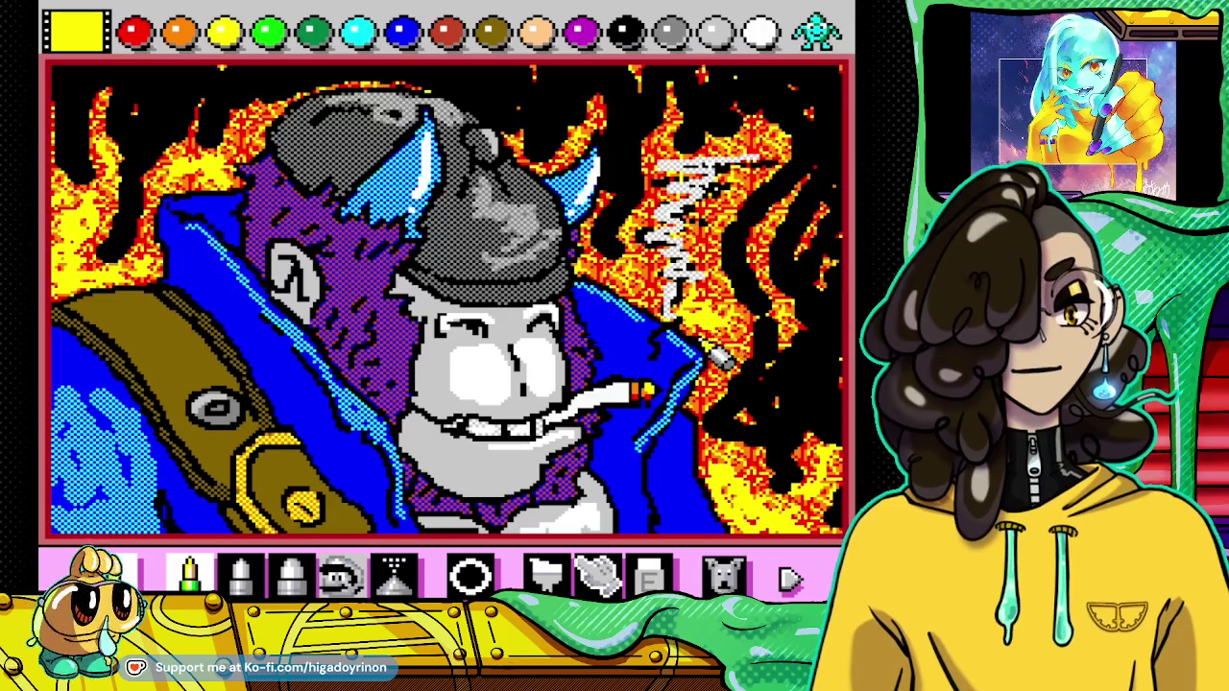
click(724, 574)
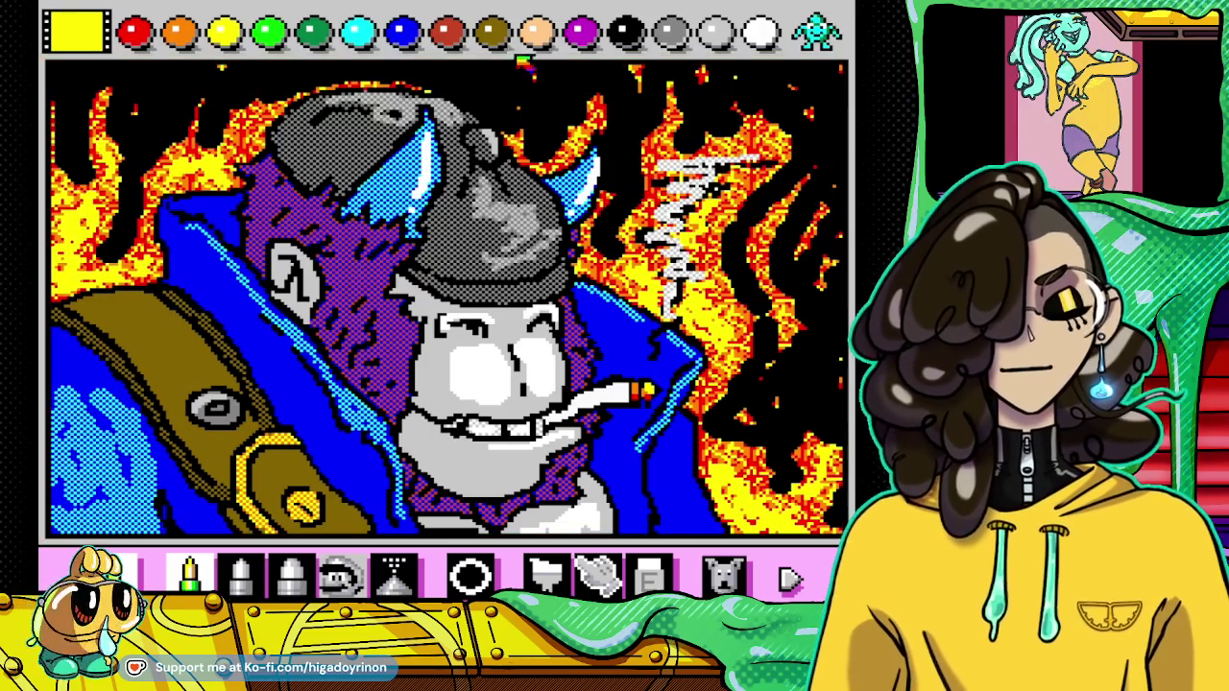
click(626, 34)
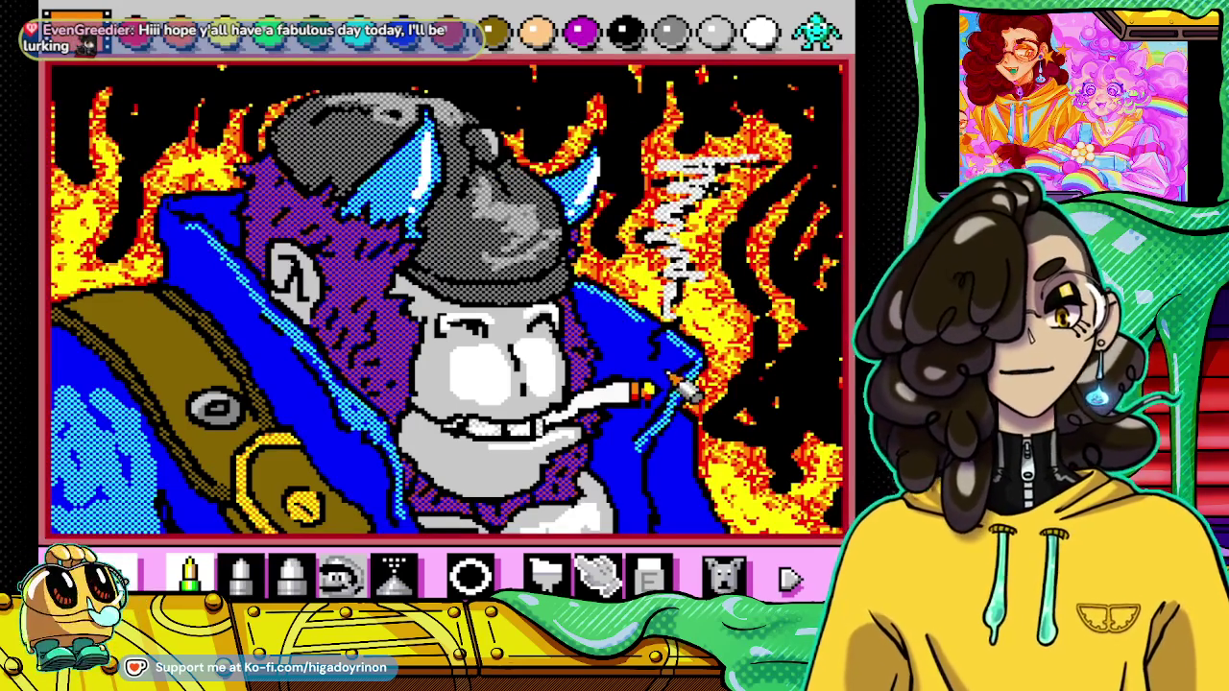
drag(683, 419, 689, 451)
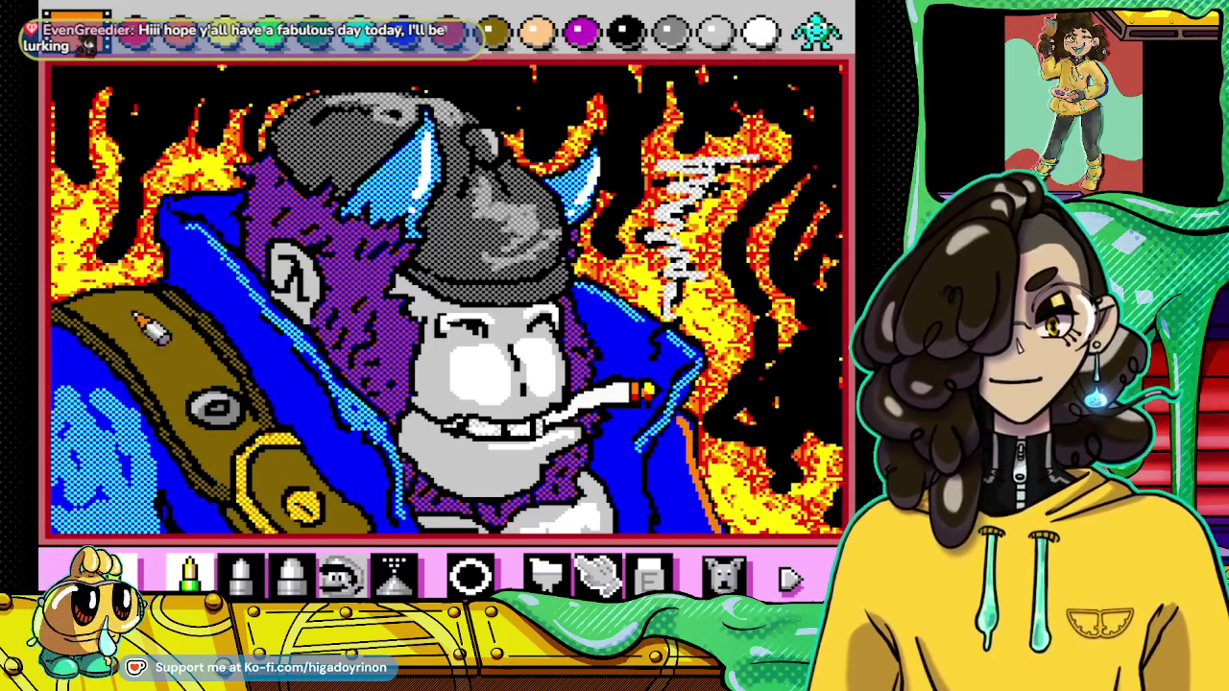
drag(176, 213, 183, 259)
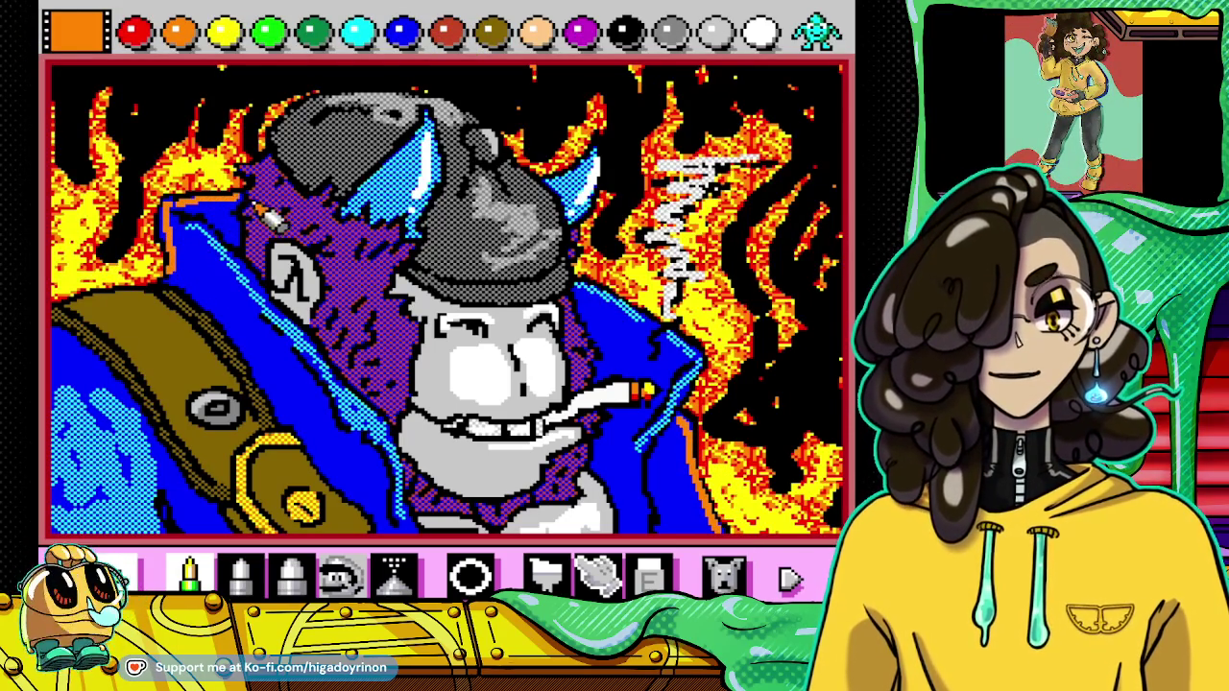
click(224, 34)
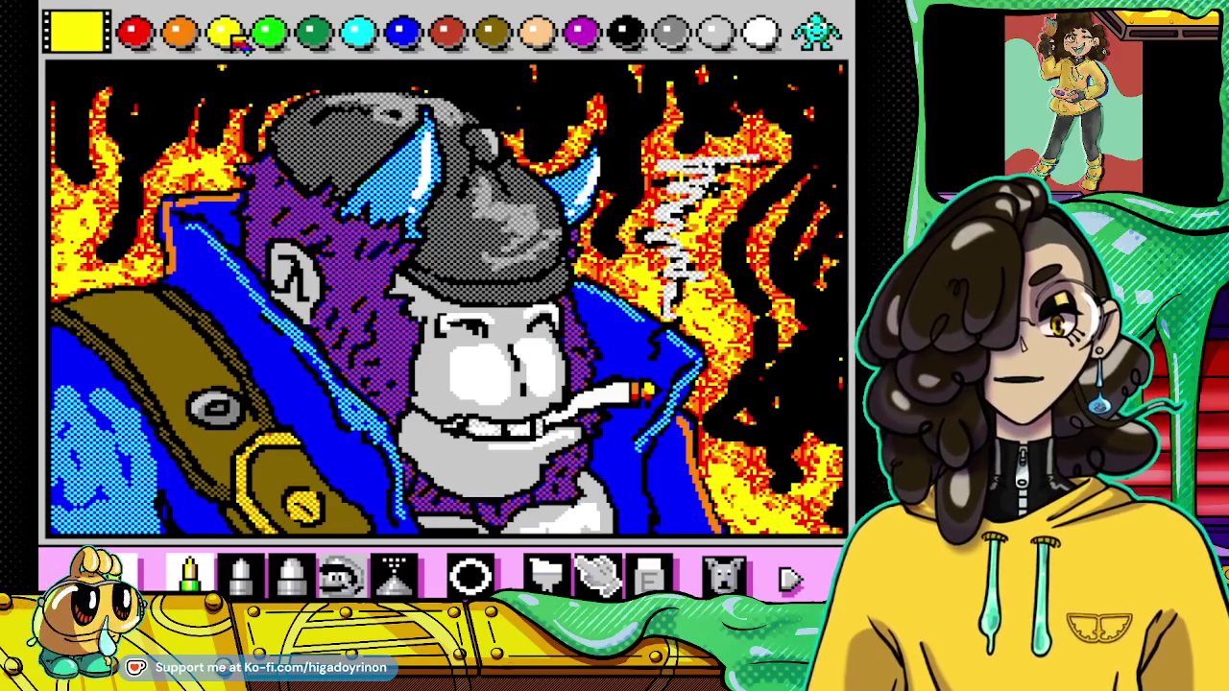
Step: Trace a yellow highlight rim along the helmet top, then trial orange, peach, black and grey with the thicker pen
drag(526, 182, 576, 220)
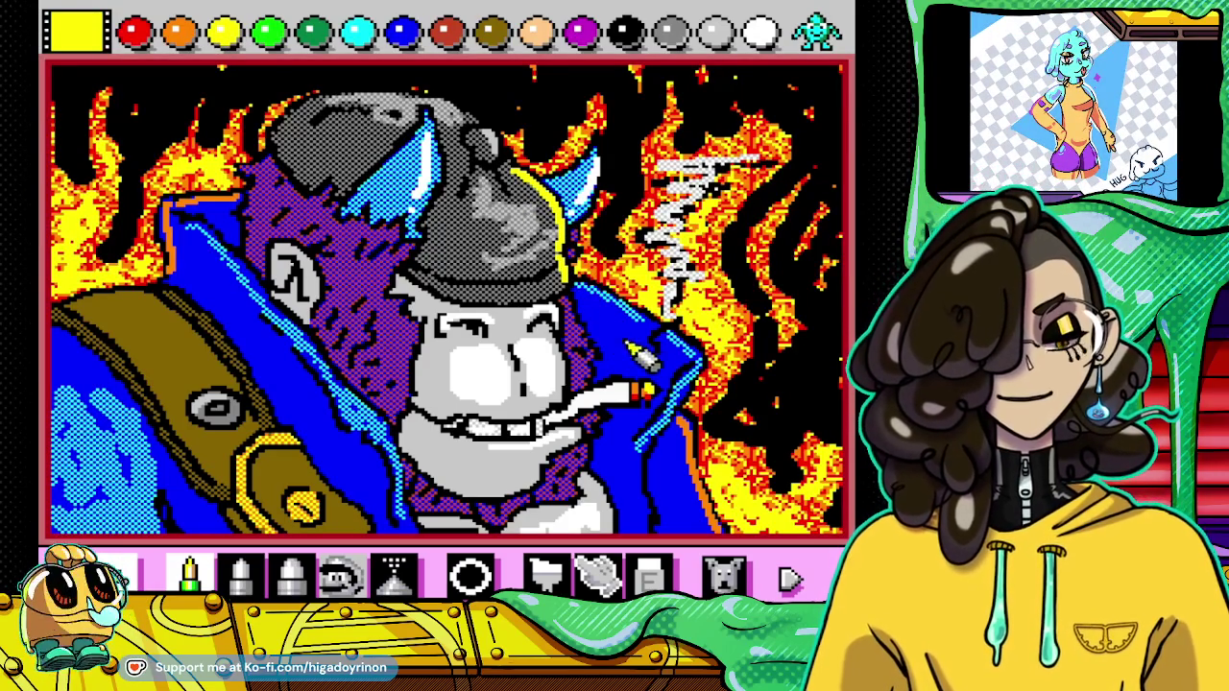
drag(351, 115, 395, 110)
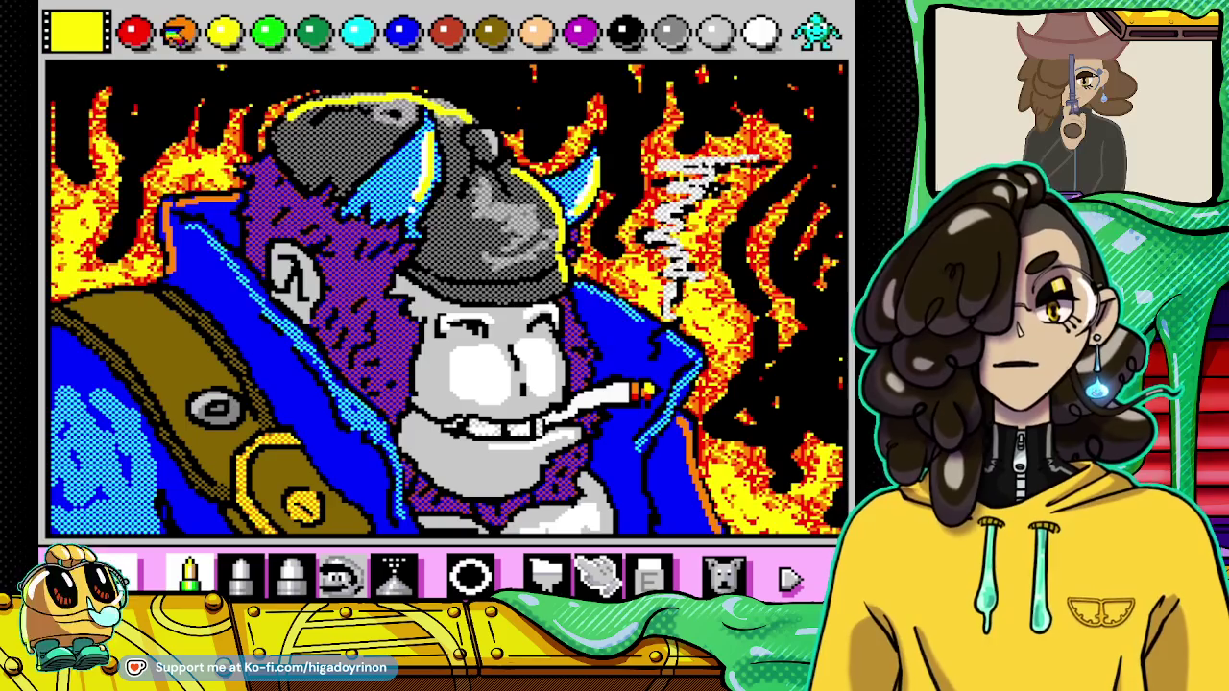
click(179, 32)
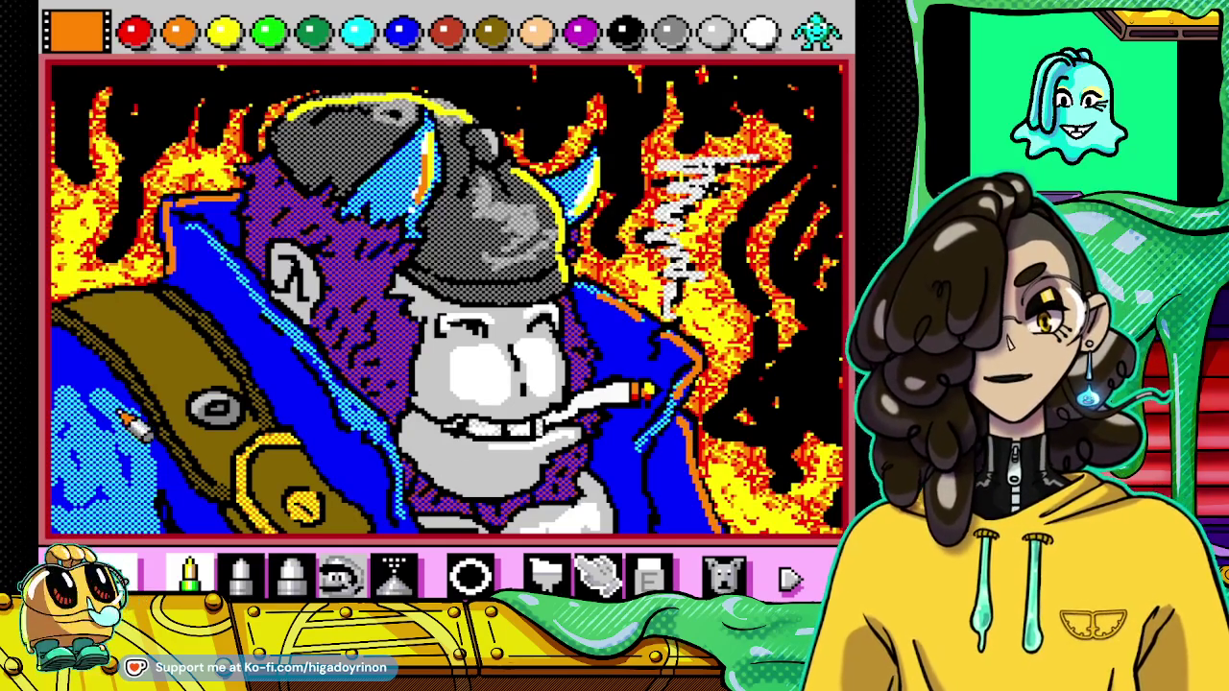
click(537, 35)
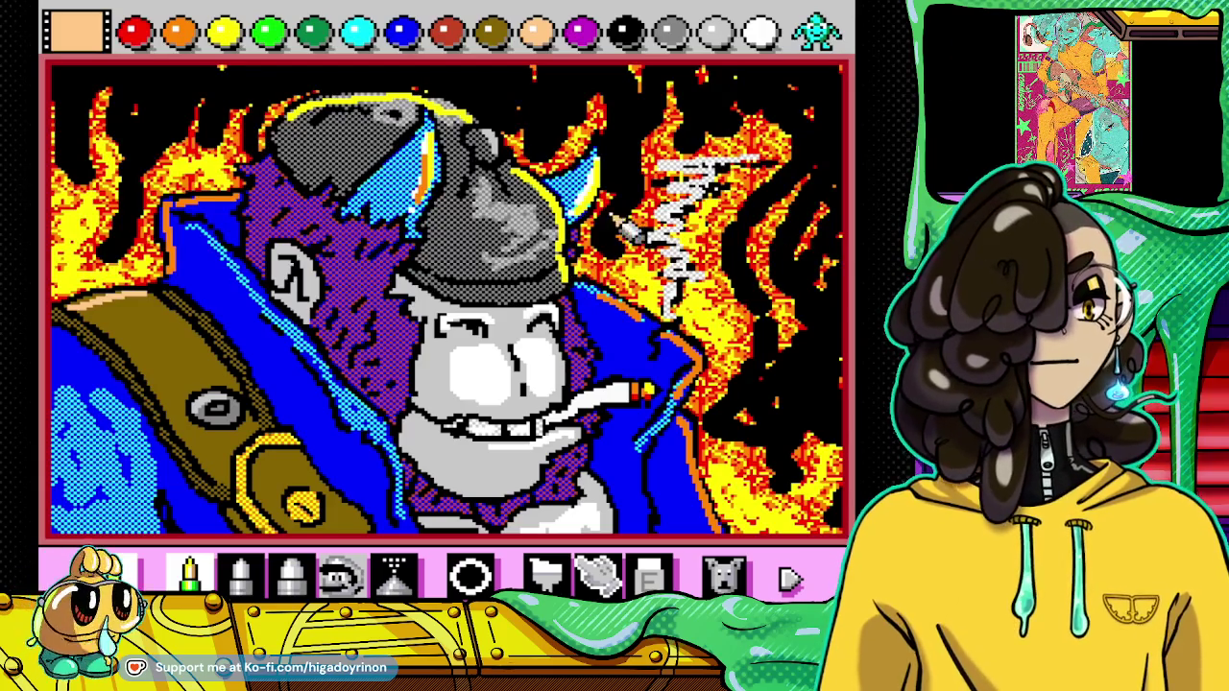
click(622, 37)
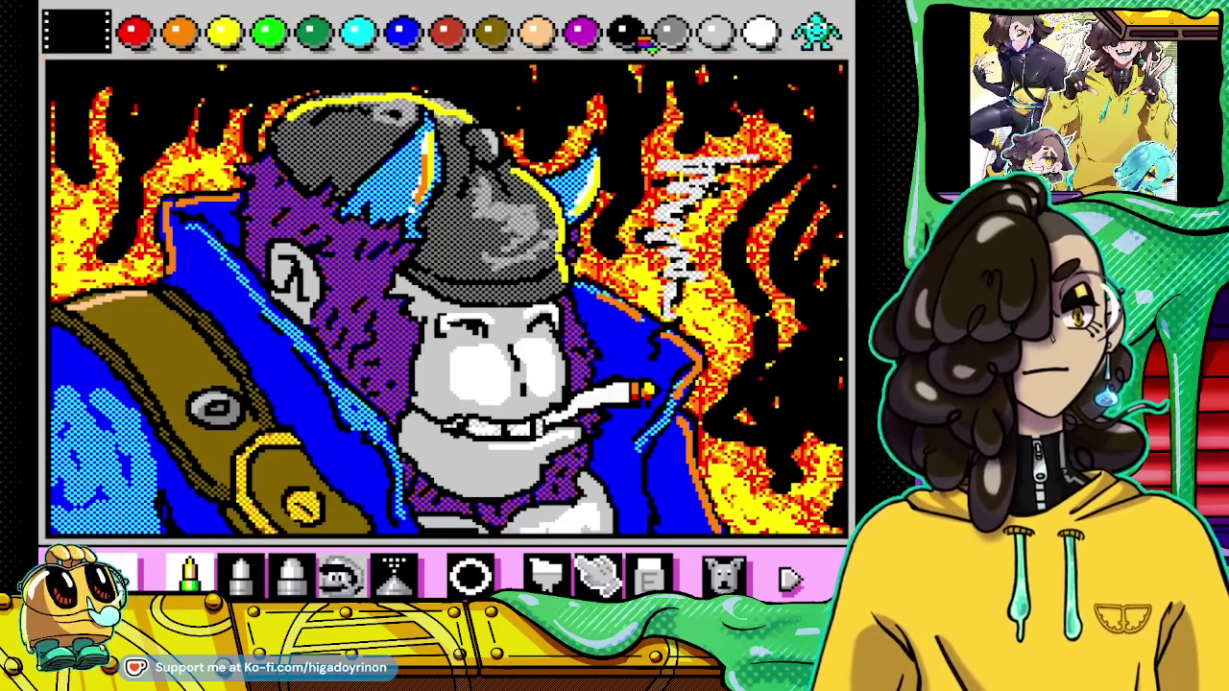
click(240, 574)
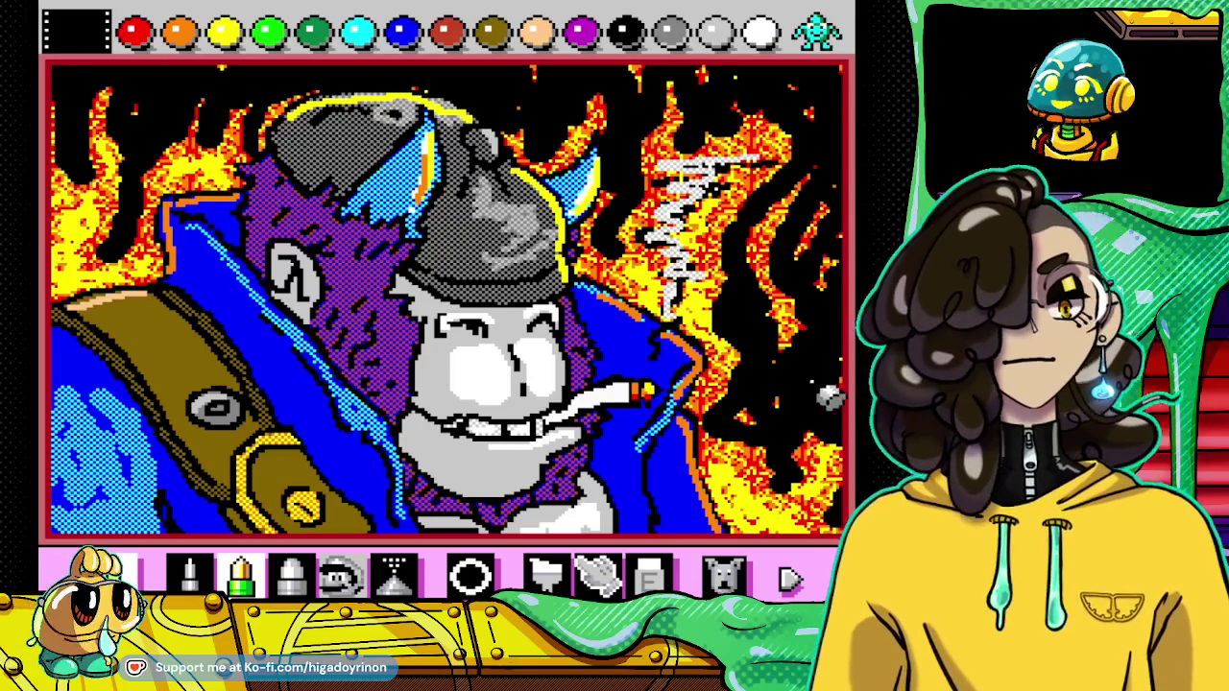
click(670, 31)
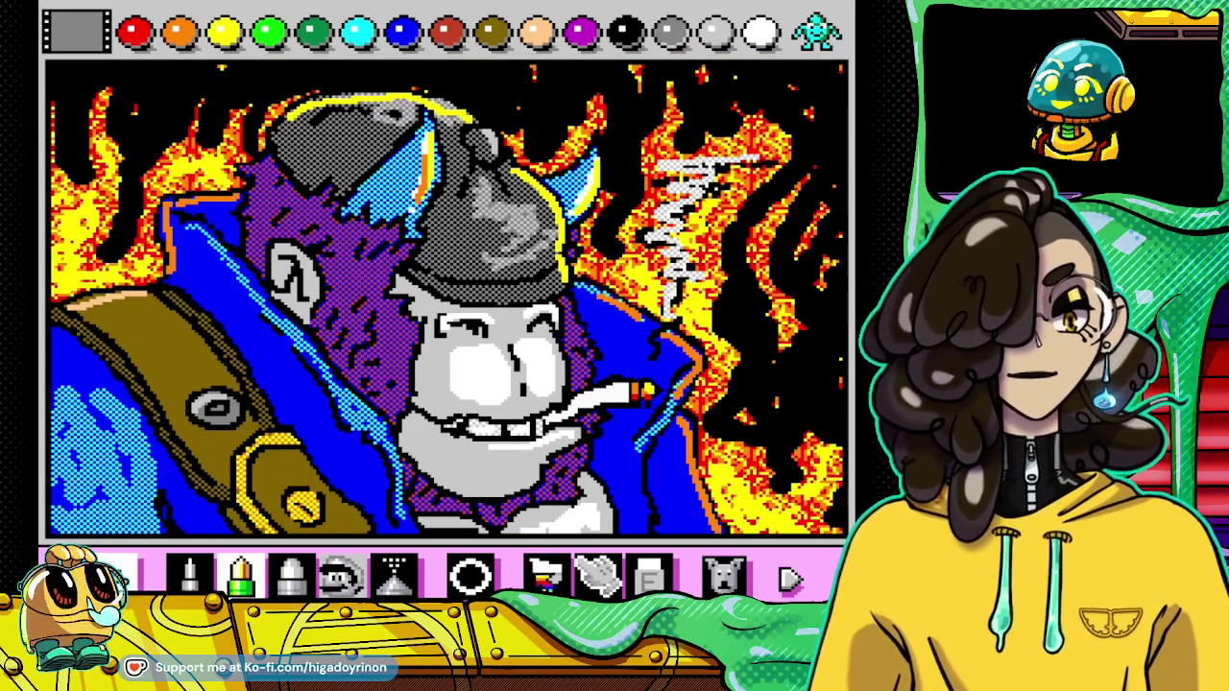
Step: Try grey bucket fills on the top strip and lower-right black areas, undoing both
click(545, 574)
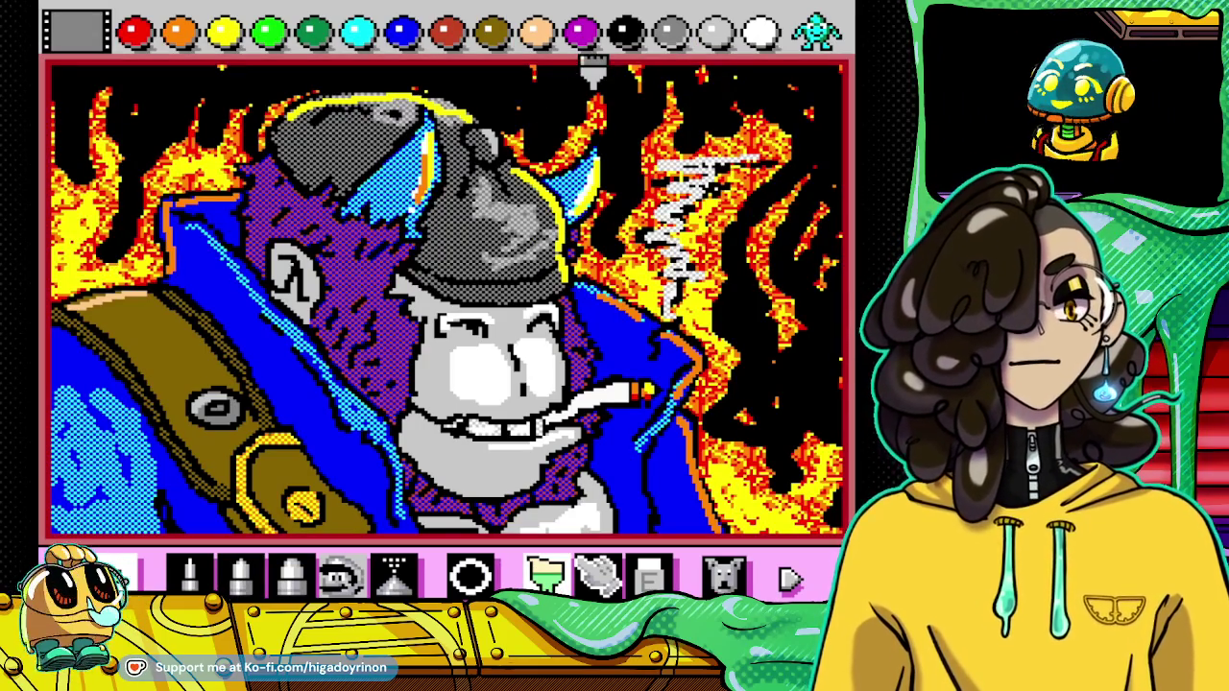
click(579, 67)
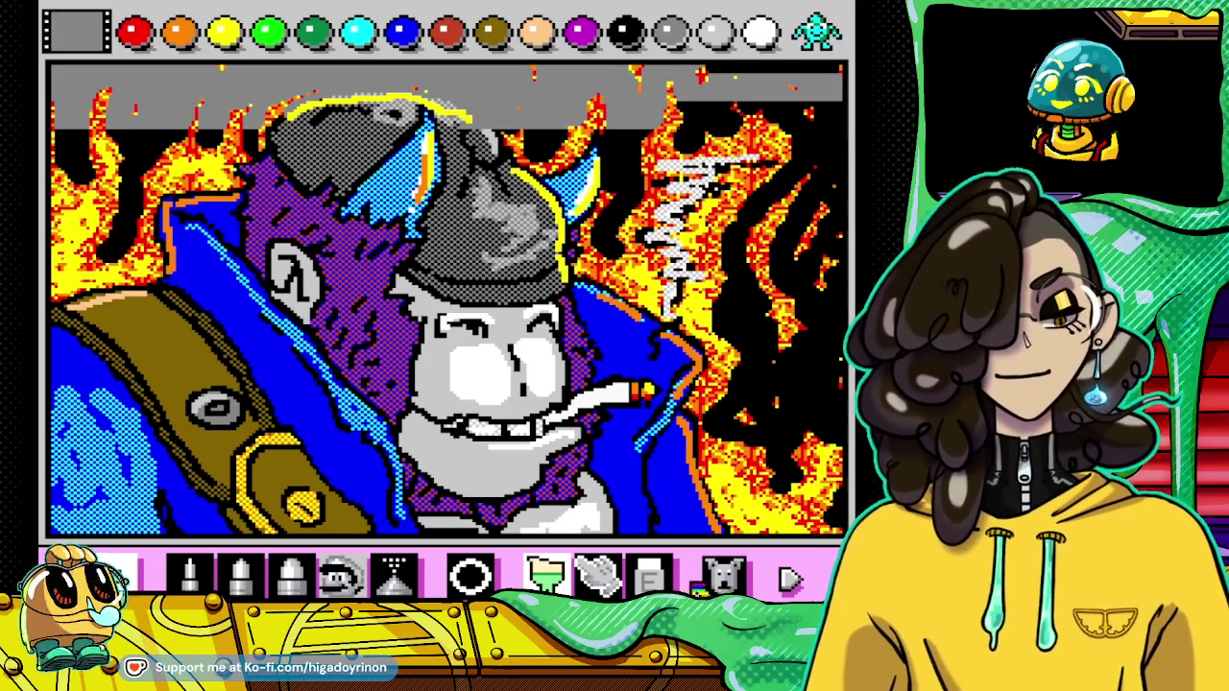
click(722, 576)
click(804, 463)
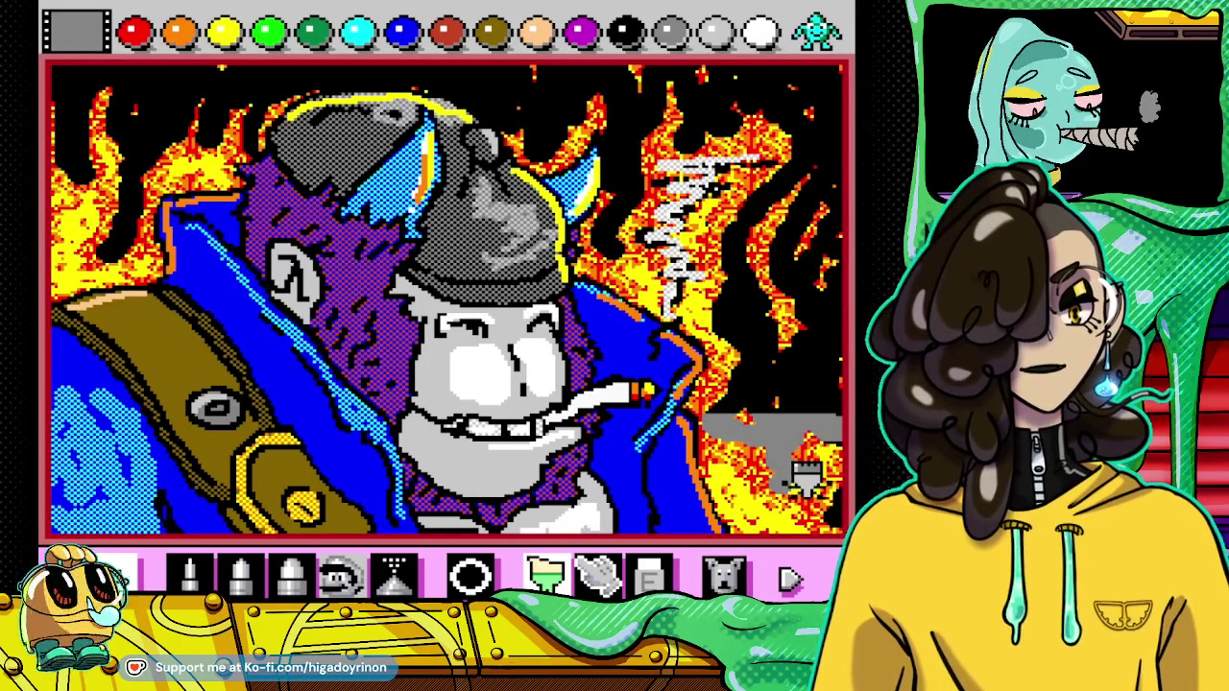
click(722, 576)
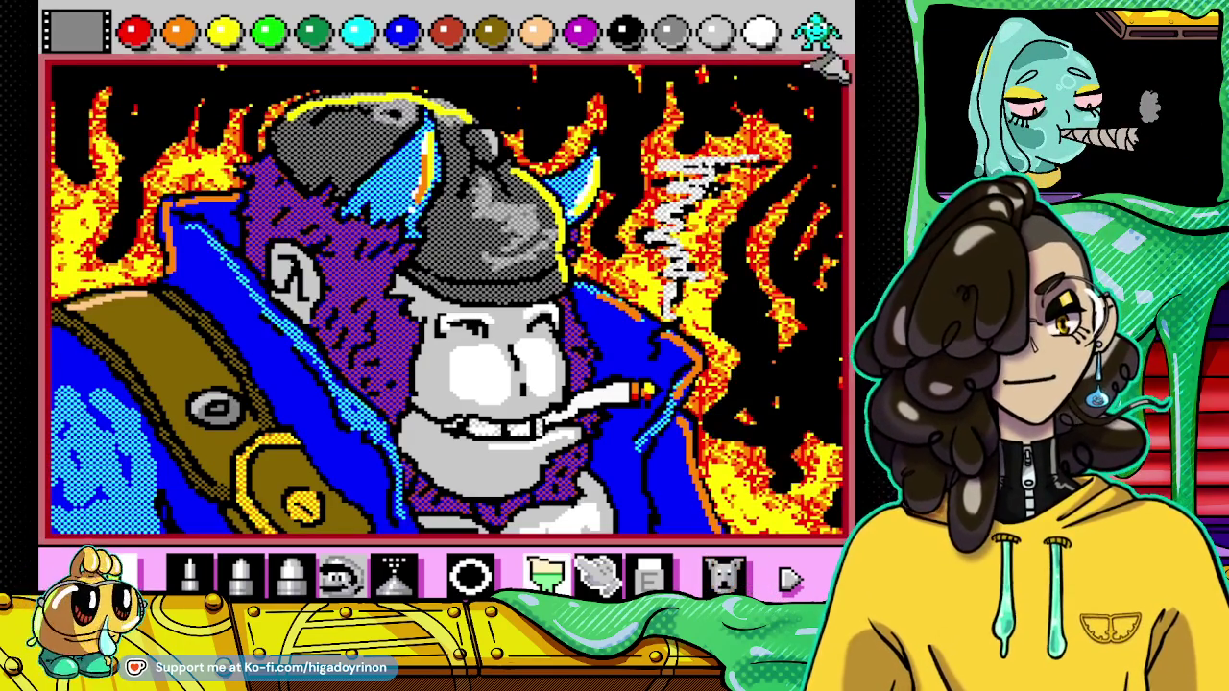
Step: Try a dark grey checker fill on the lower-right background, undo it, and open the emulator pause menu
click(817, 30)
click(629, 34)
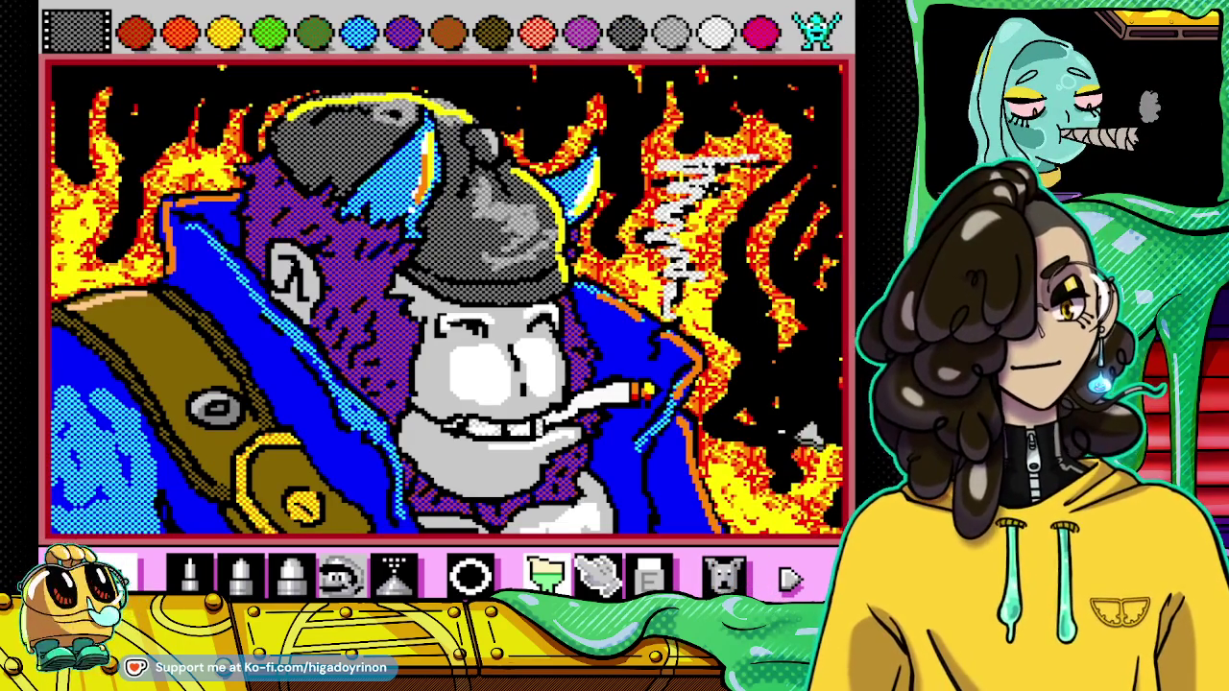
click(807, 469)
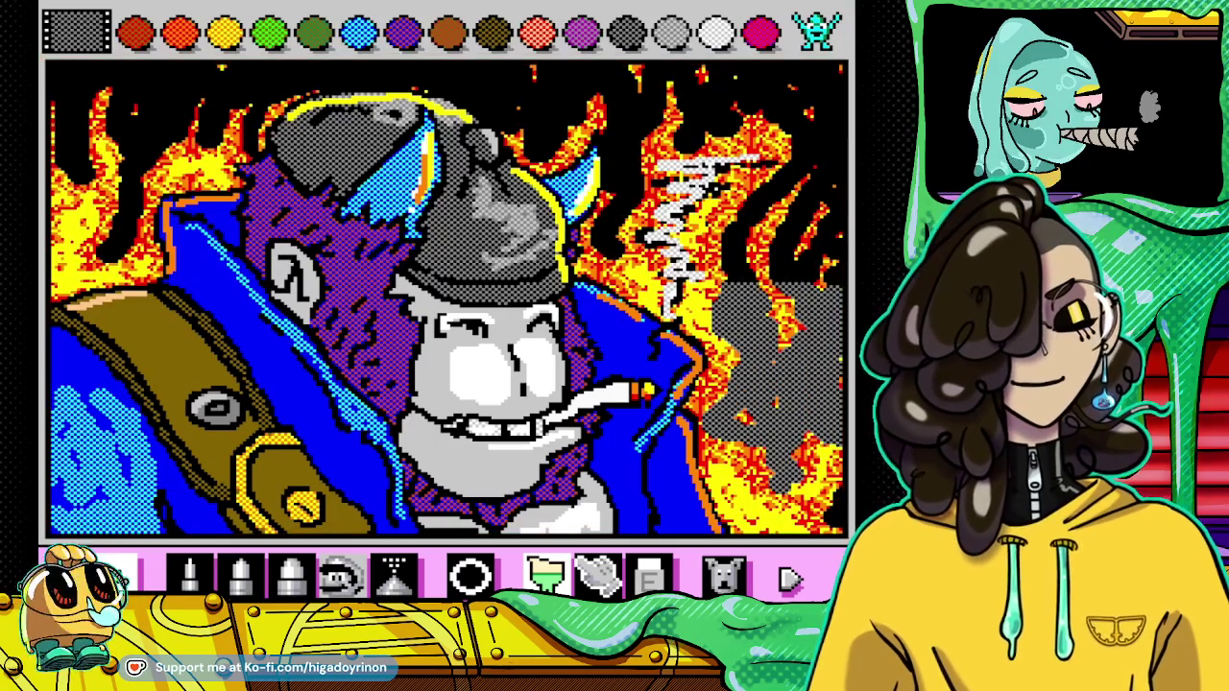
click(722, 575)
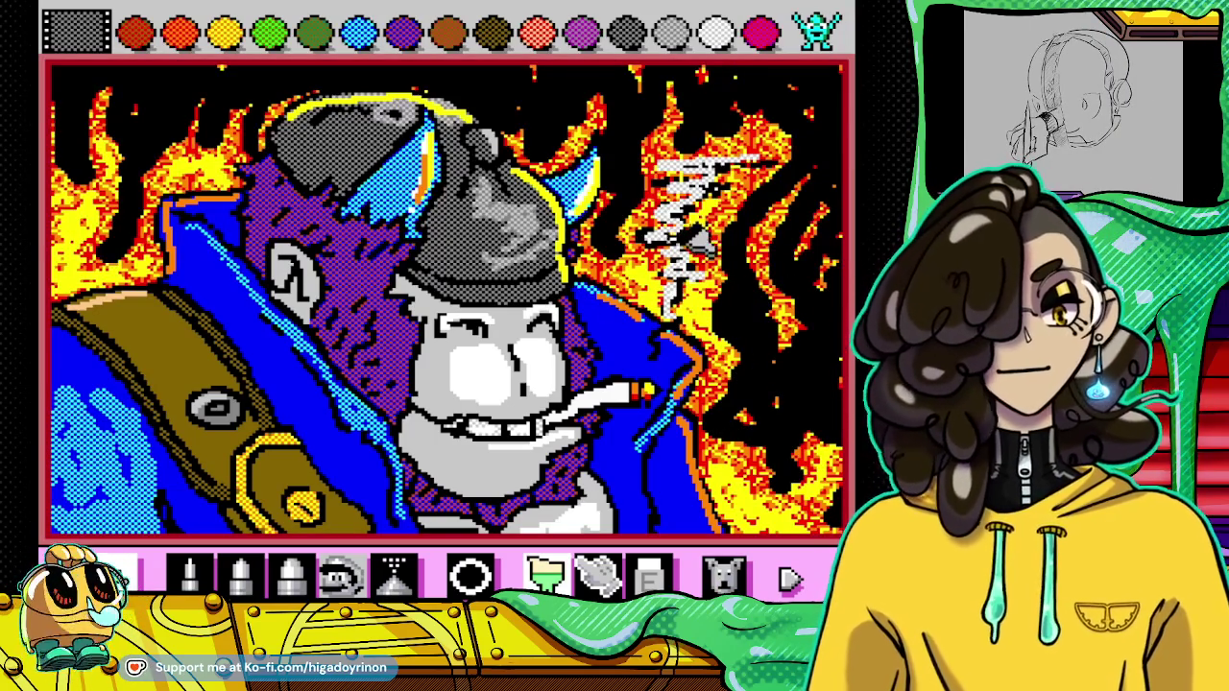
key(Escape)
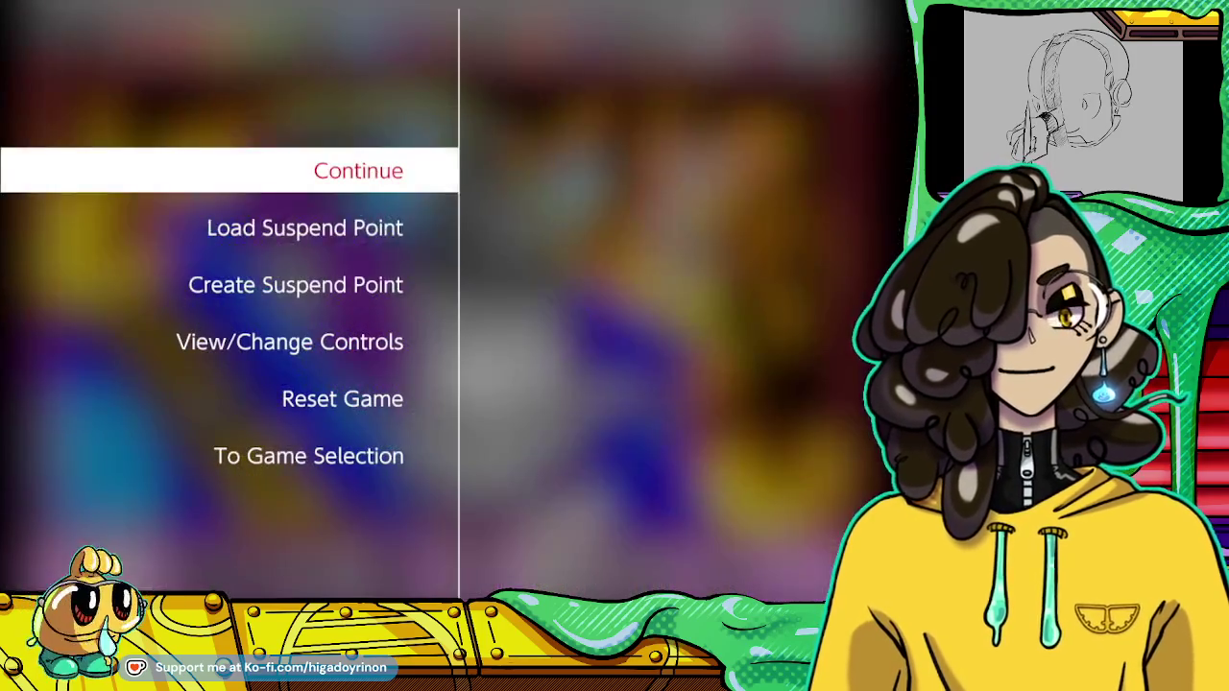
Step: Overwrite Save slot 2 with a new suspend point and resume painting with light grey
key(Down)
key(Down)
key(Return)
key(Return)
key(Return)
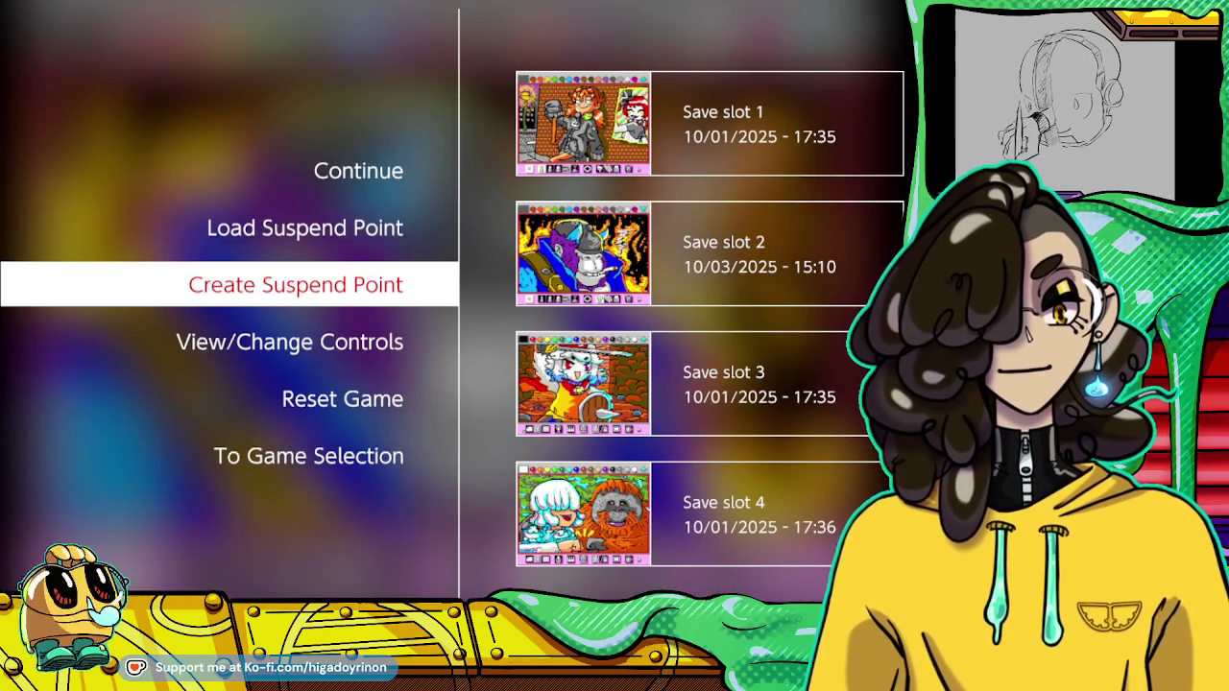
key(Escape)
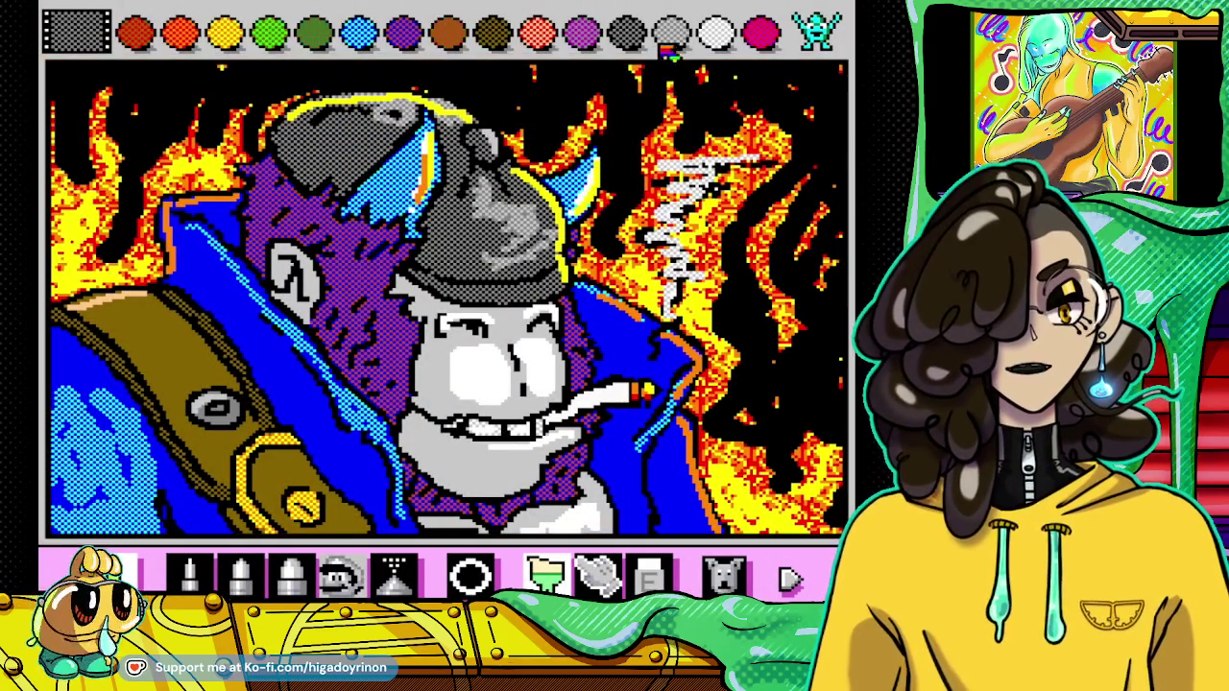
click(683, 41)
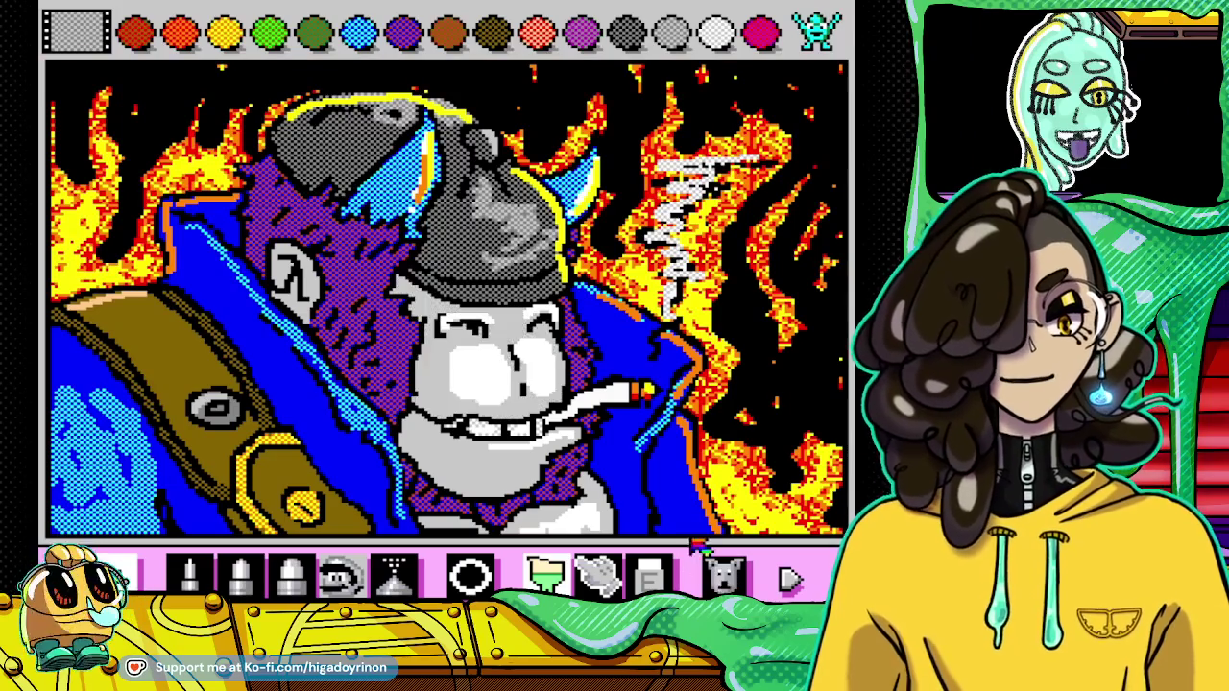
Step: Shade the face around the teeth light grey, then cycle the palette back to plain colours
drag(452, 403, 513, 427)
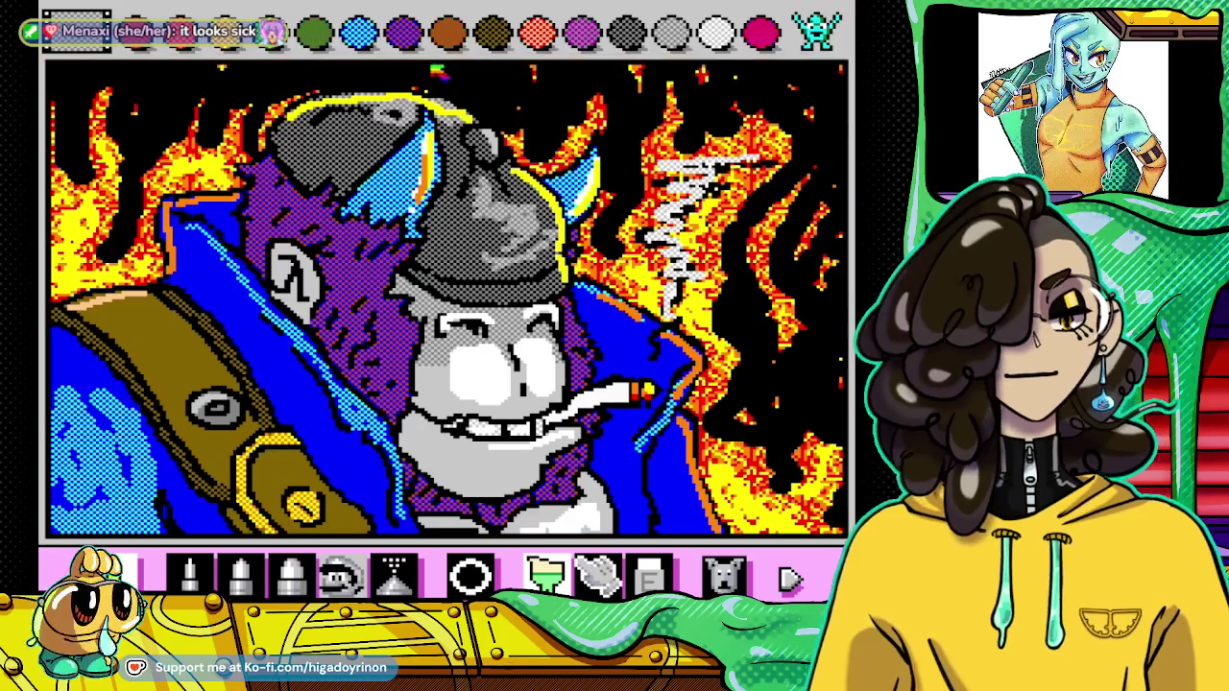
click(821, 30)
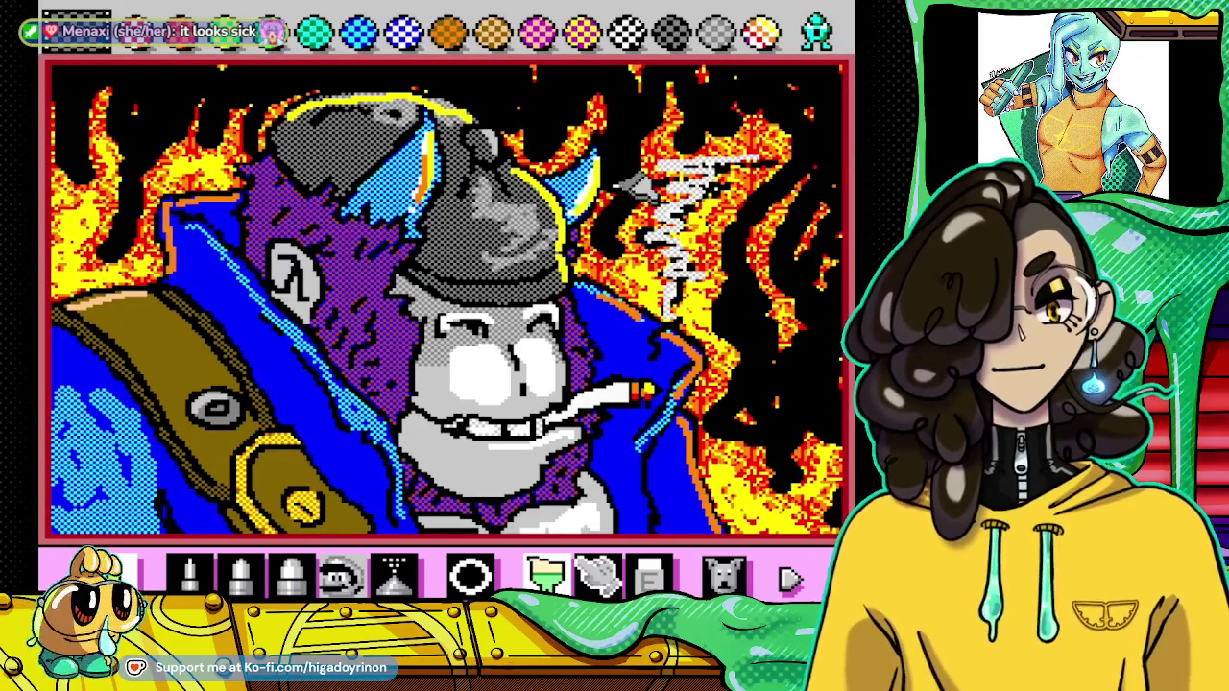
click(821, 31)
click(821, 30)
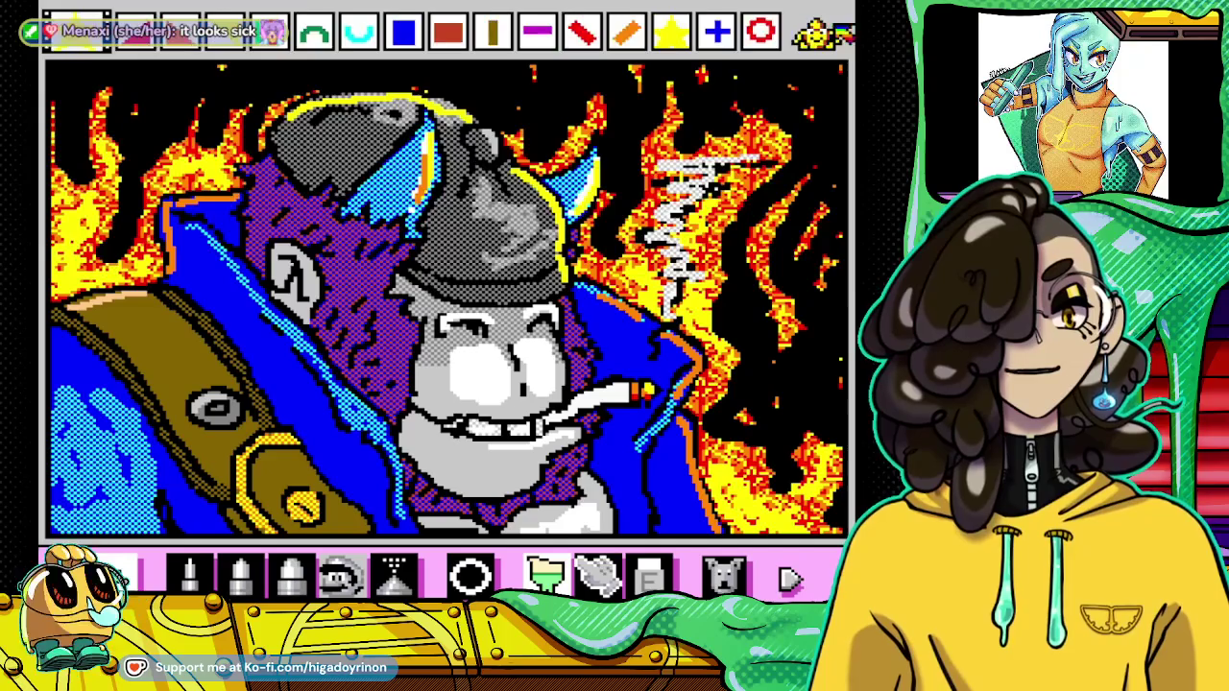
click(821, 31)
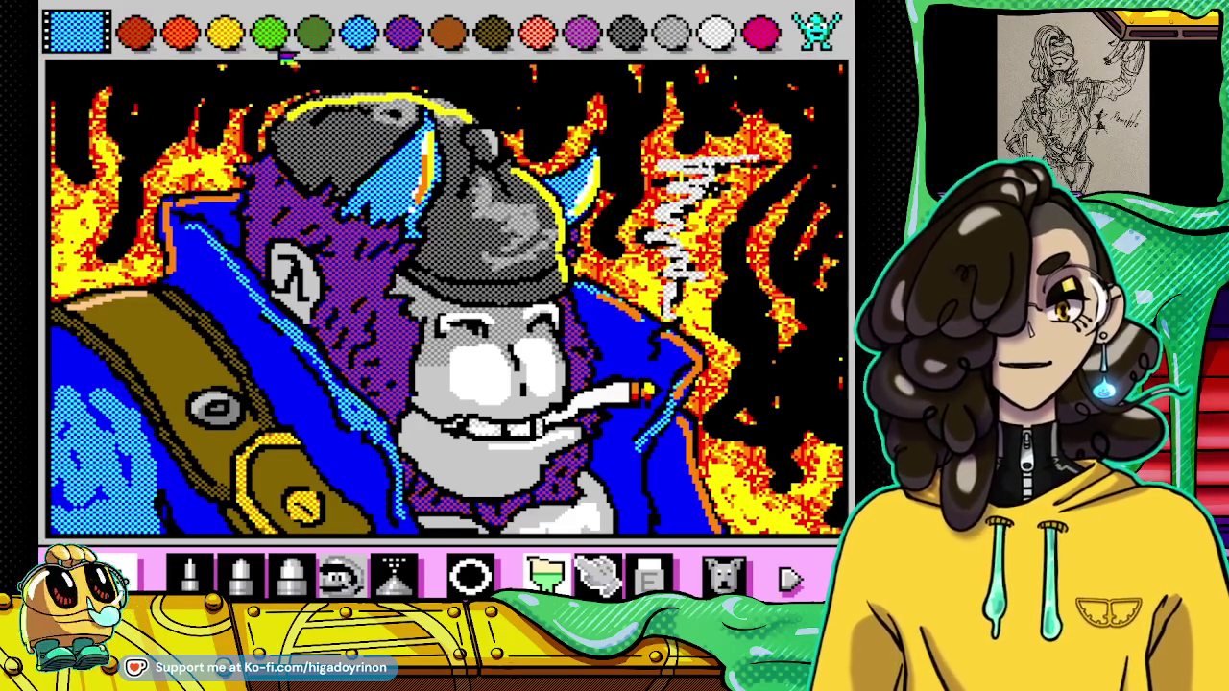
Step: Try a magenta fill on the jacket lapel, undo it, and pick red-orange paint
click(761, 33)
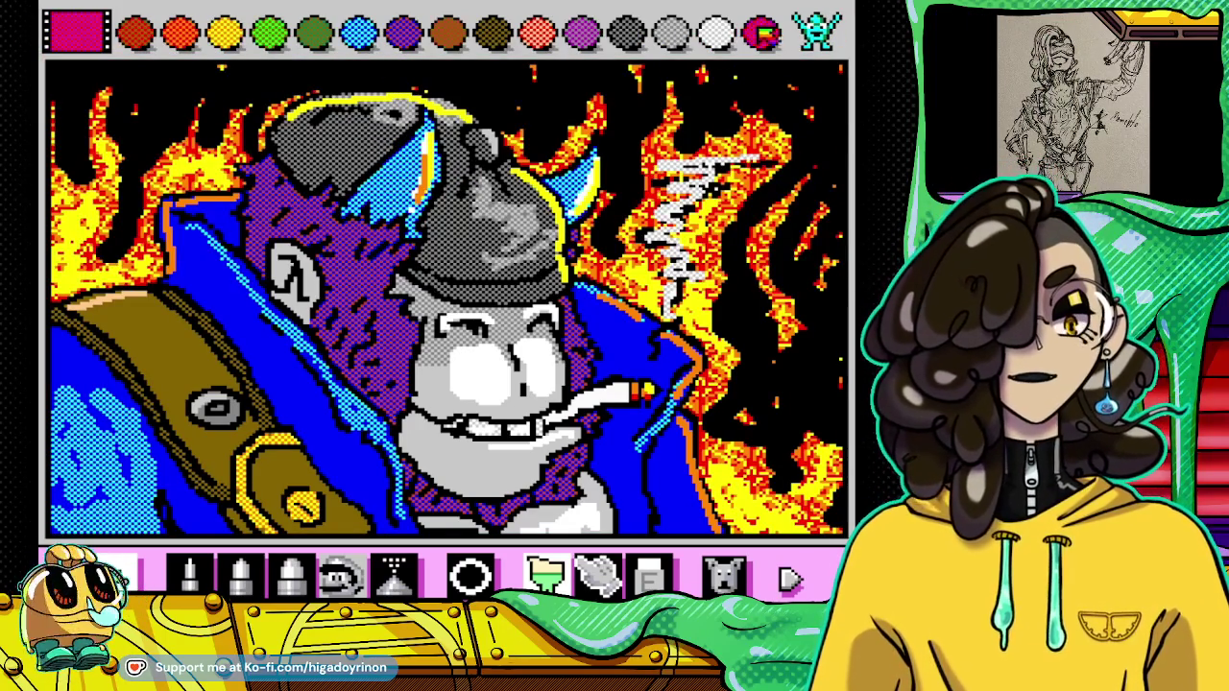
click(240, 308)
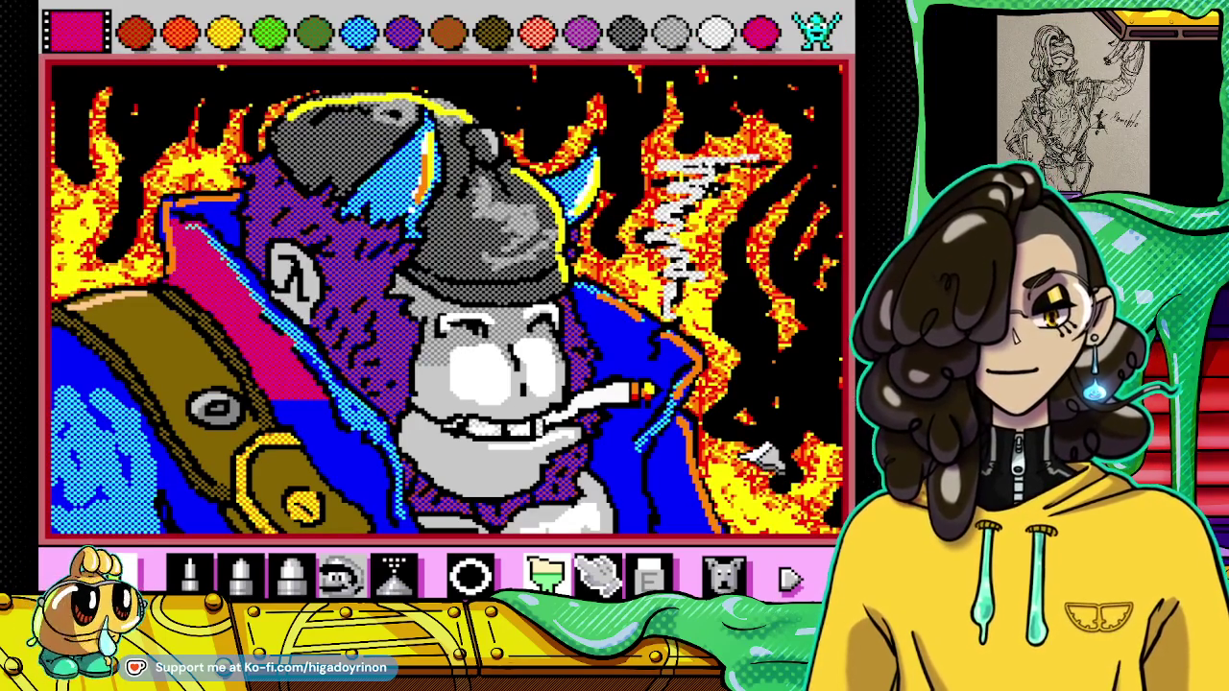
click(724, 575)
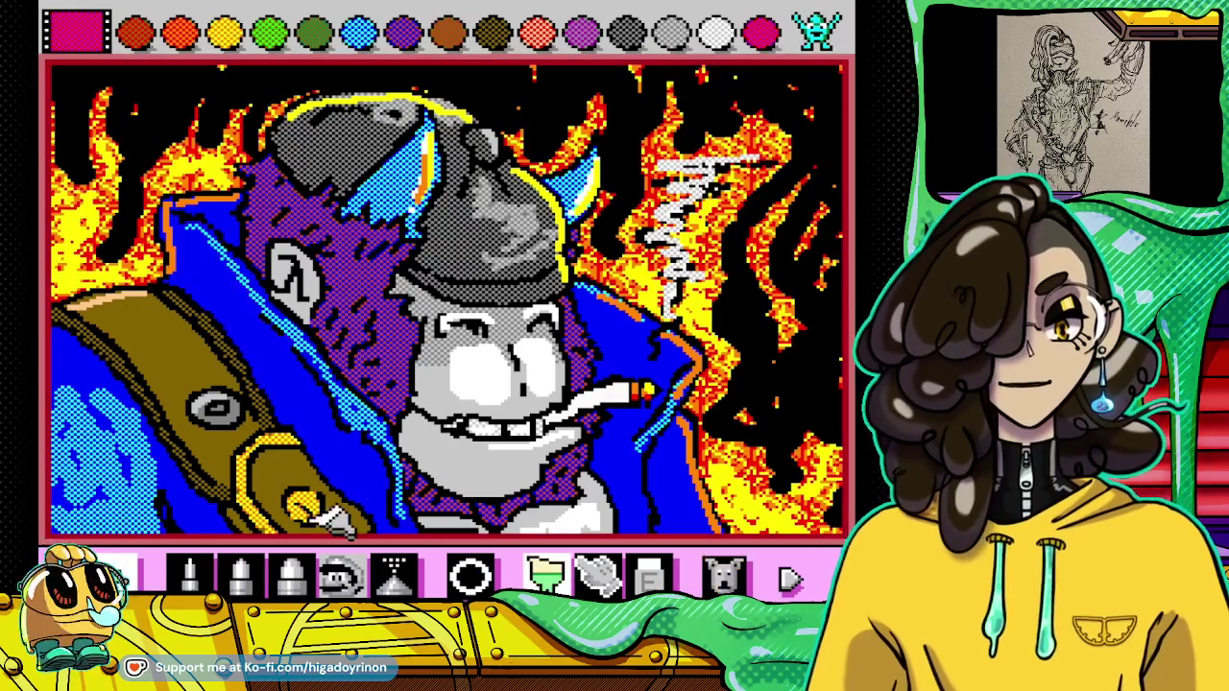
click(135, 33)
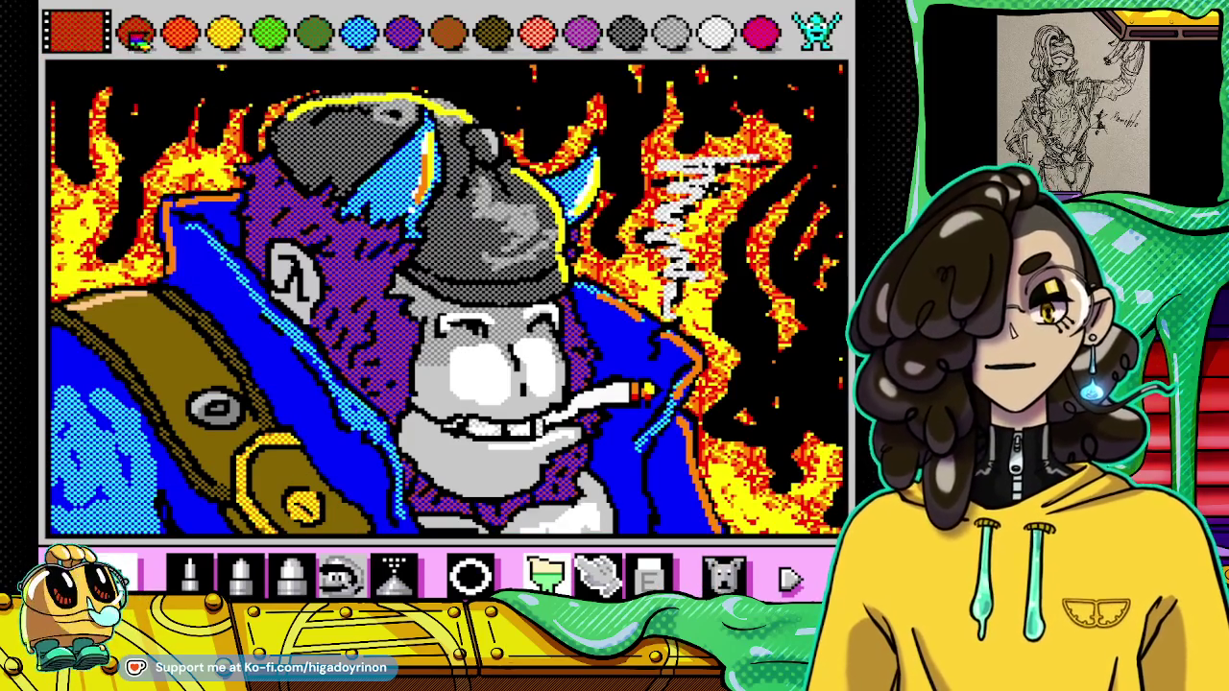
Step: Fill the shoulder strap red-orange around and above the buckle, undoing a first misplaced fill
click(233, 434)
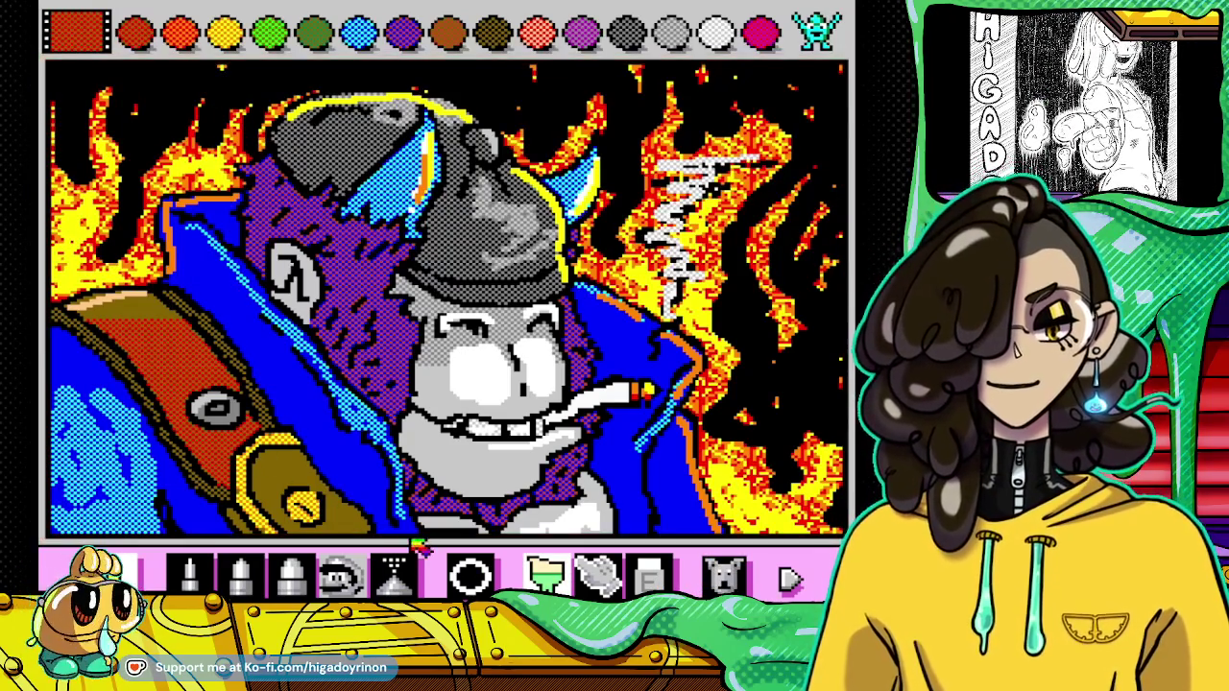
click(725, 574)
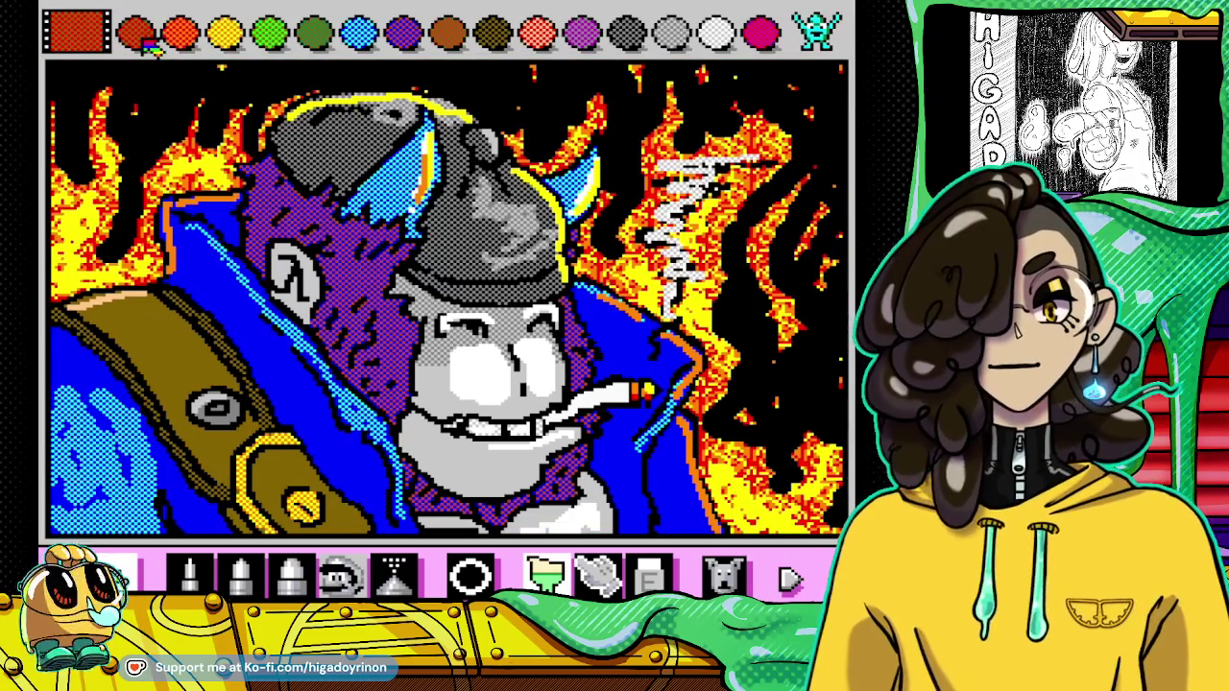
click(284, 480)
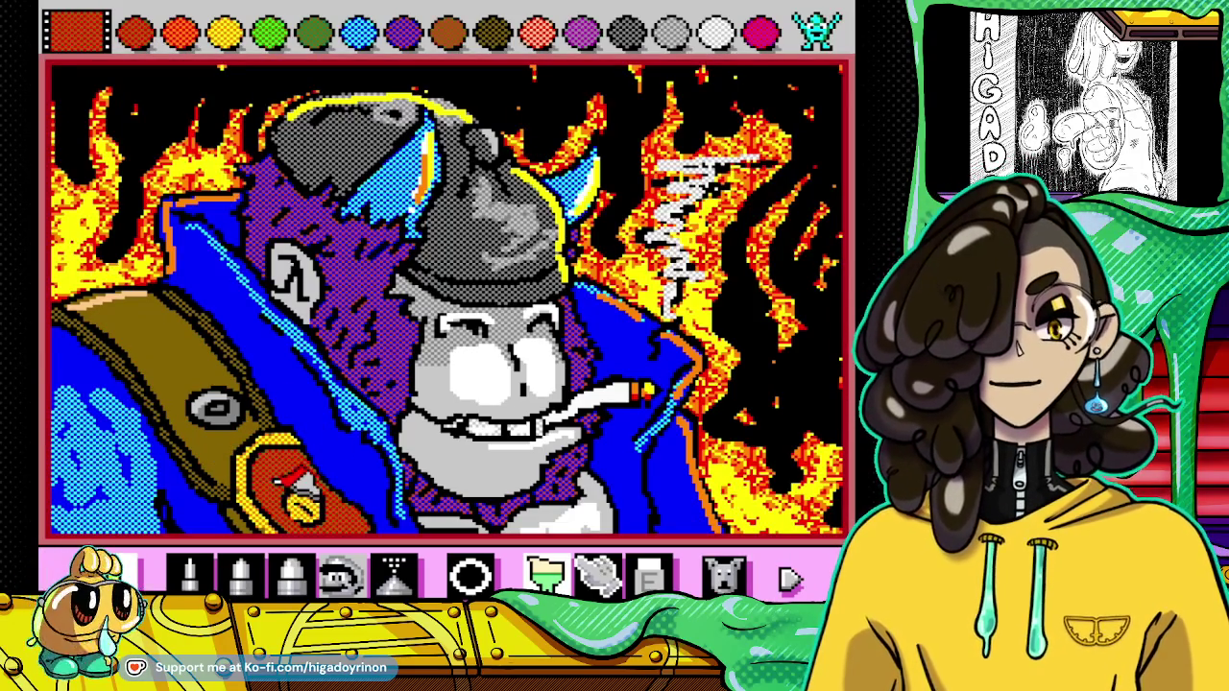
click(245, 447)
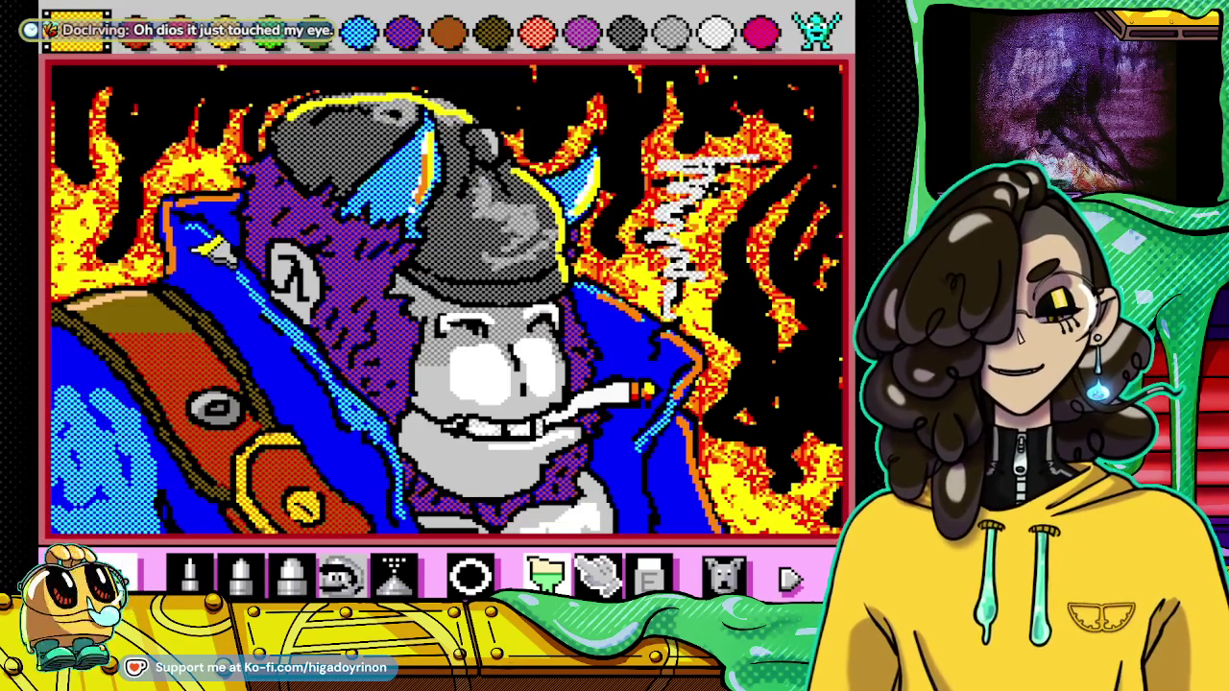
click(189, 574)
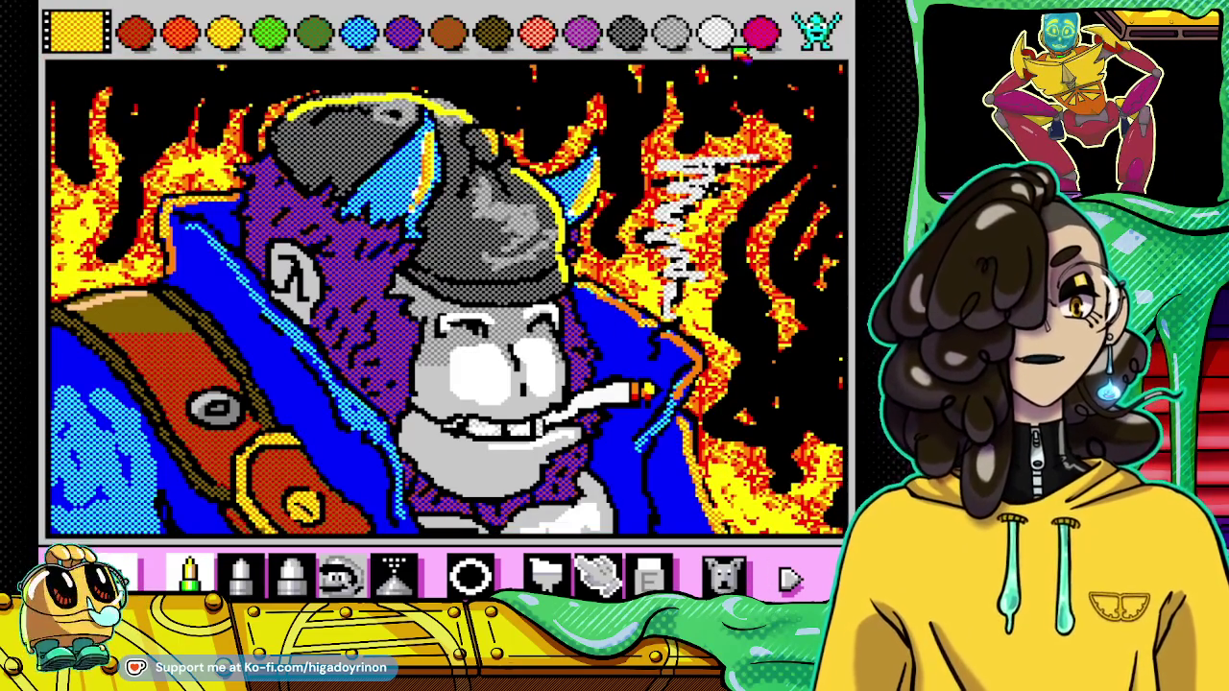
click(816, 31)
Step: Pick the purple swatch from the dithered colour palette page
click(817, 31)
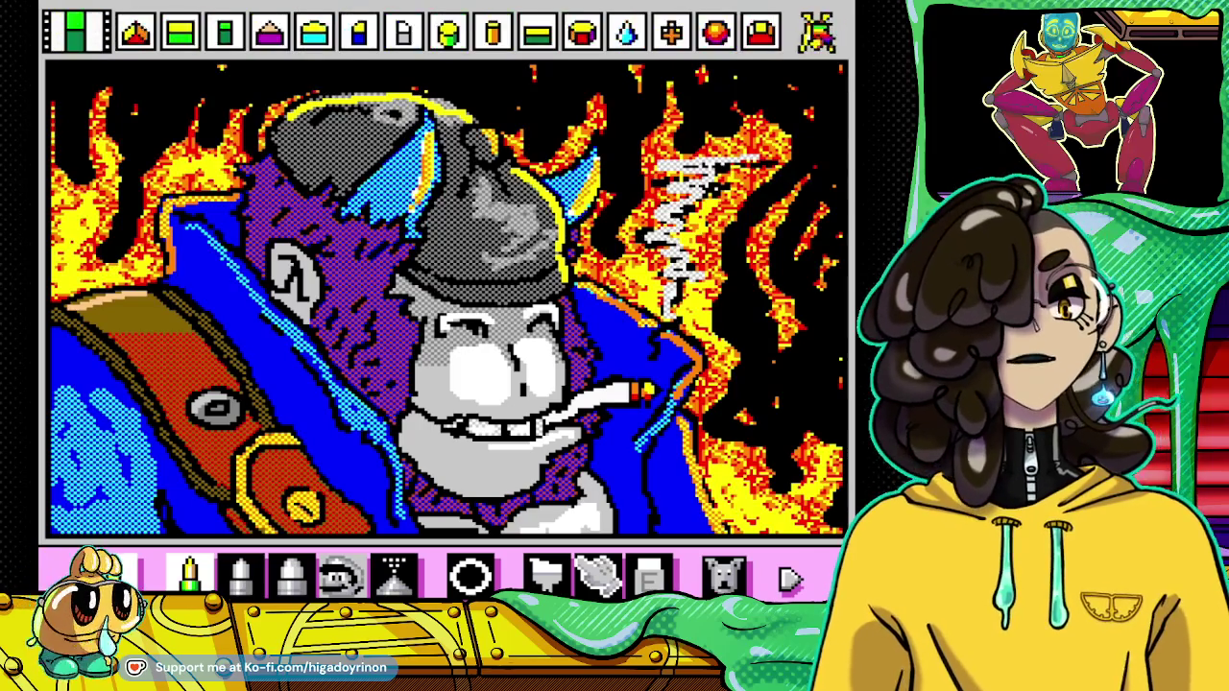
click(816, 30)
click(625, 35)
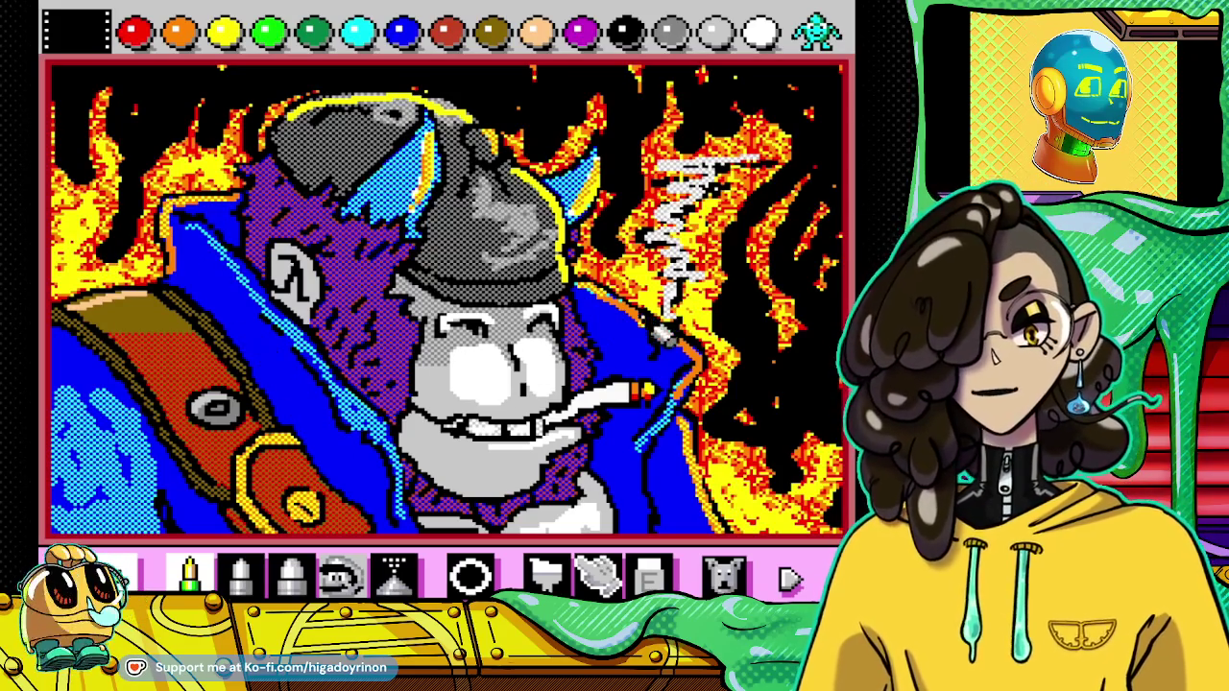
click(816, 31)
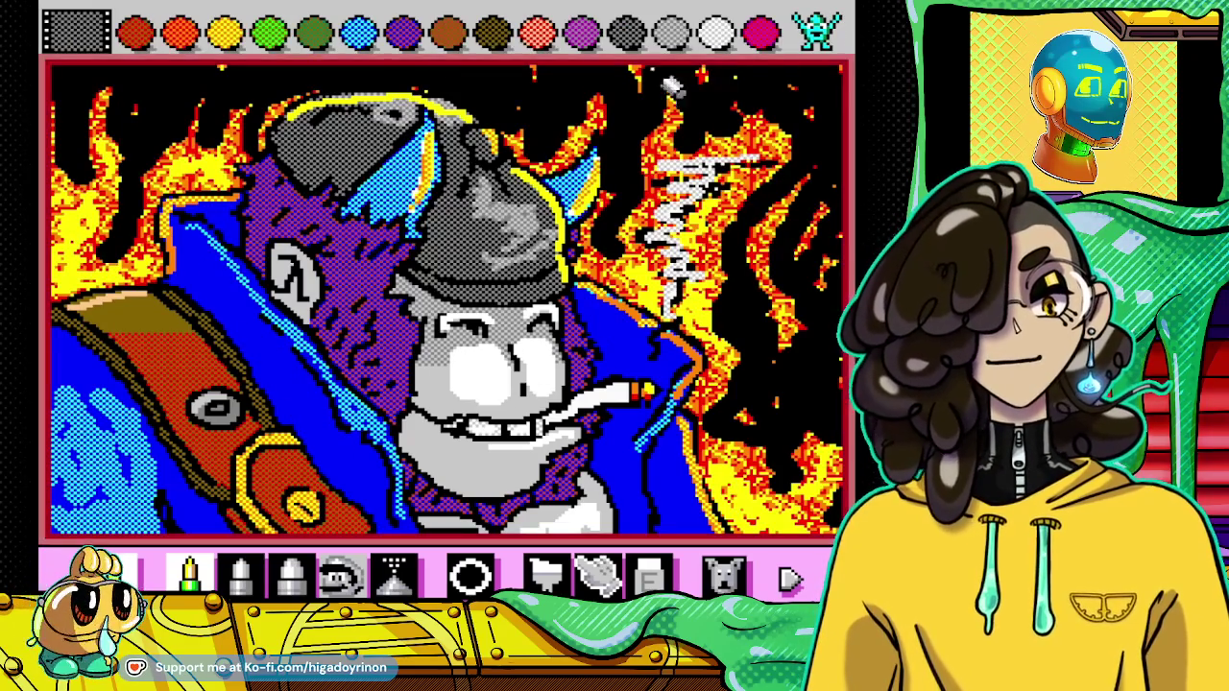
click(404, 35)
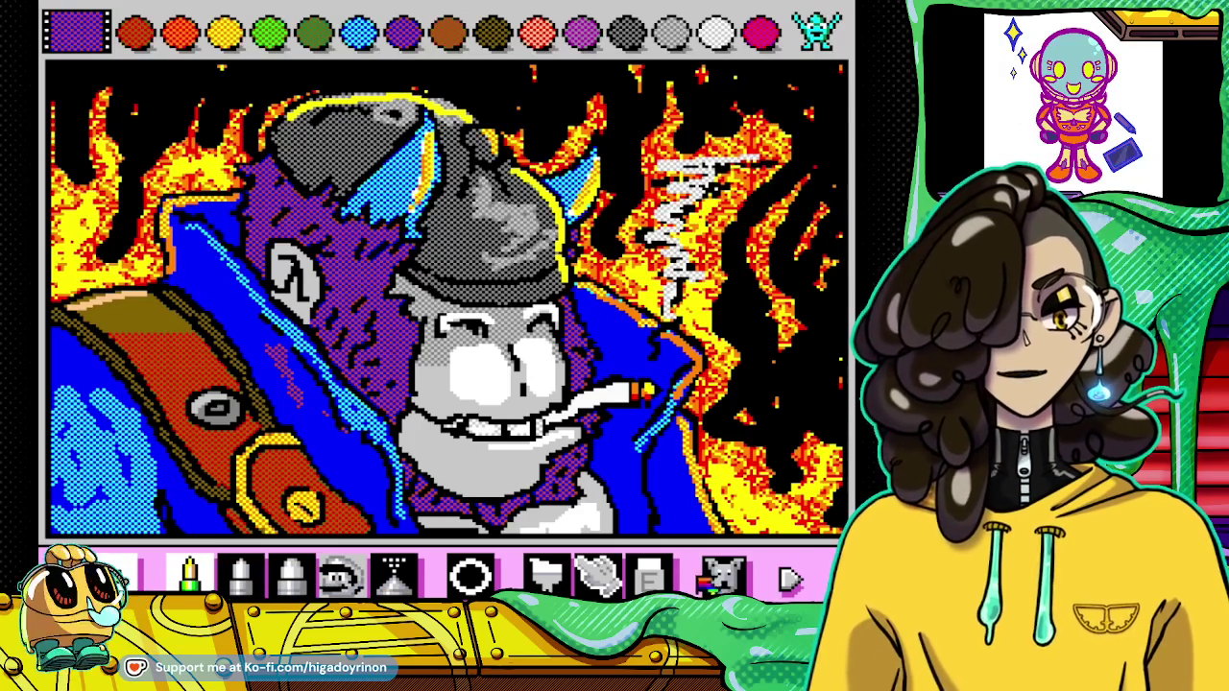
Step: With a thicker pen, paint purple shading along the strap and blue jacket
click(240, 573)
drag(229, 317, 365, 485)
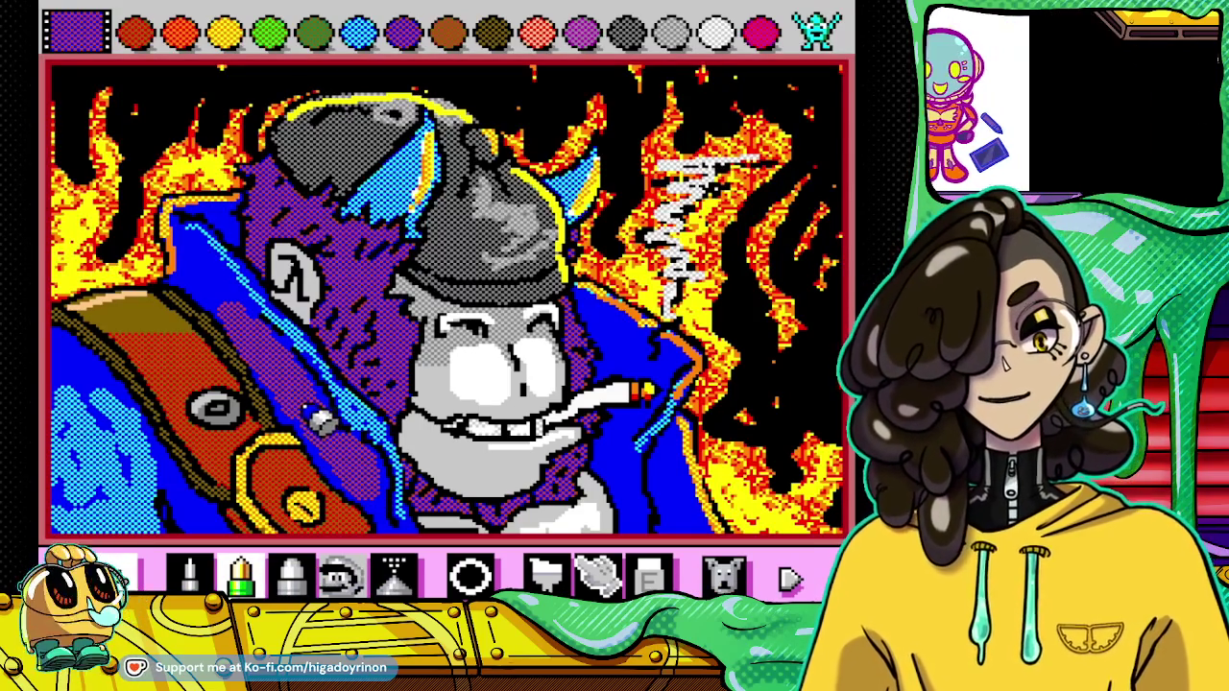
drag(237, 323, 197, 274)
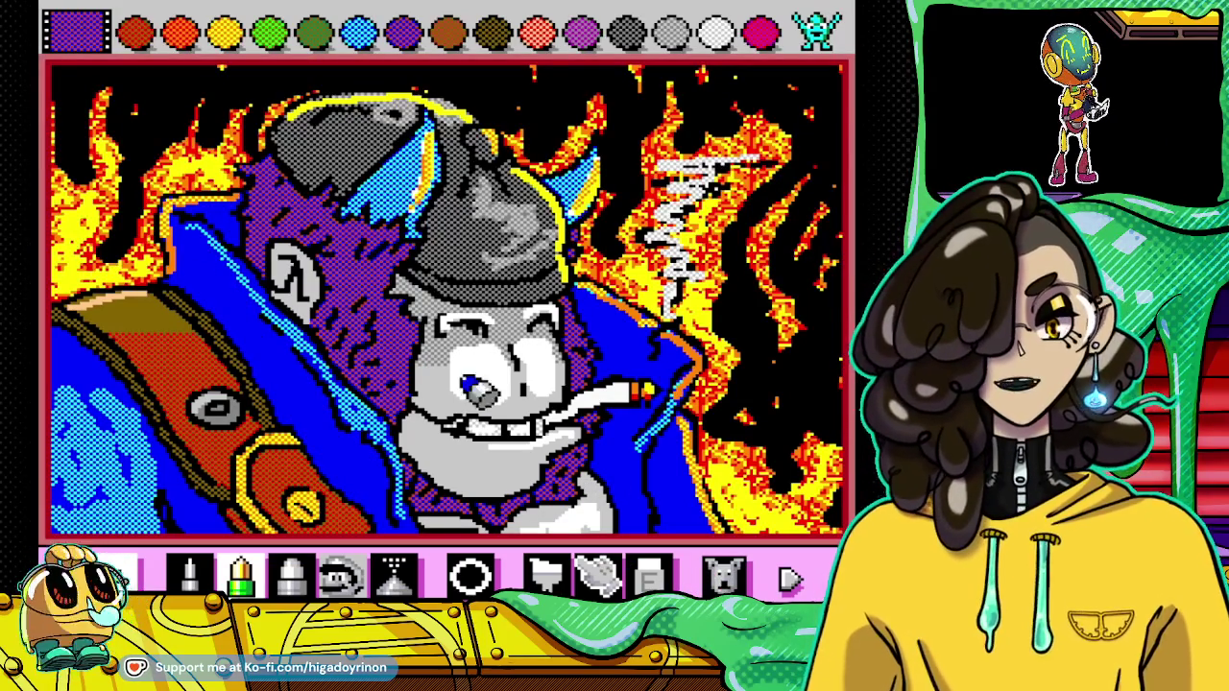
drag(574, 329, 639, 360)
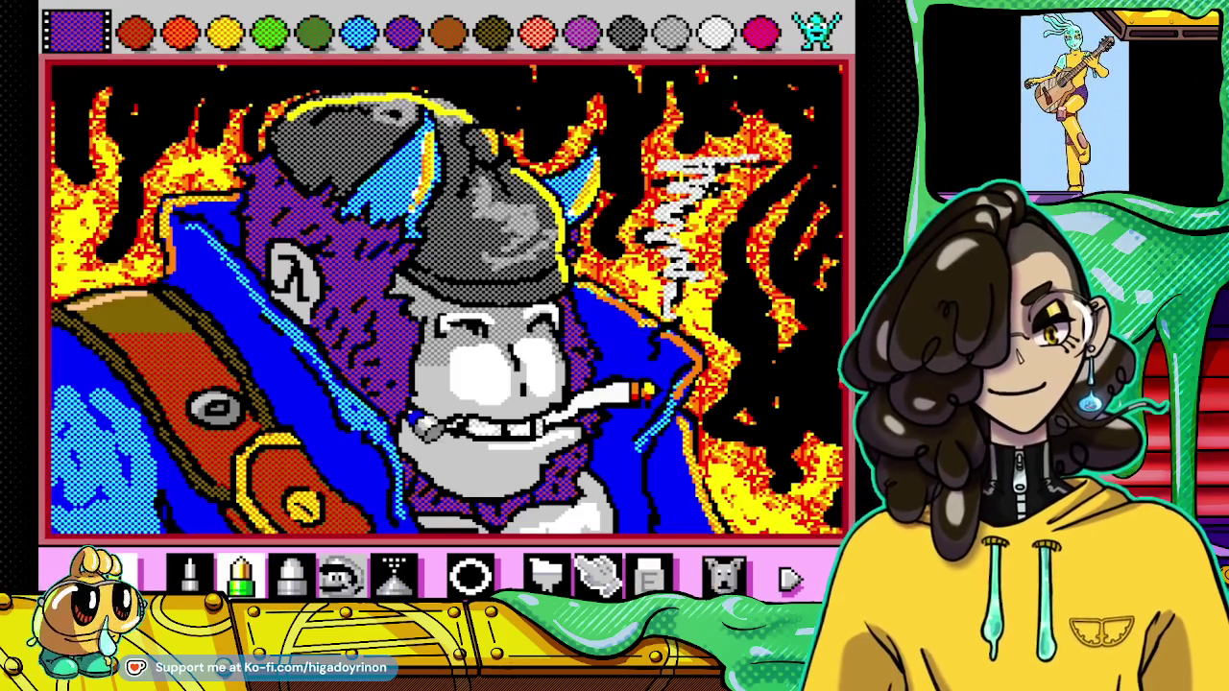
click(192, 519)
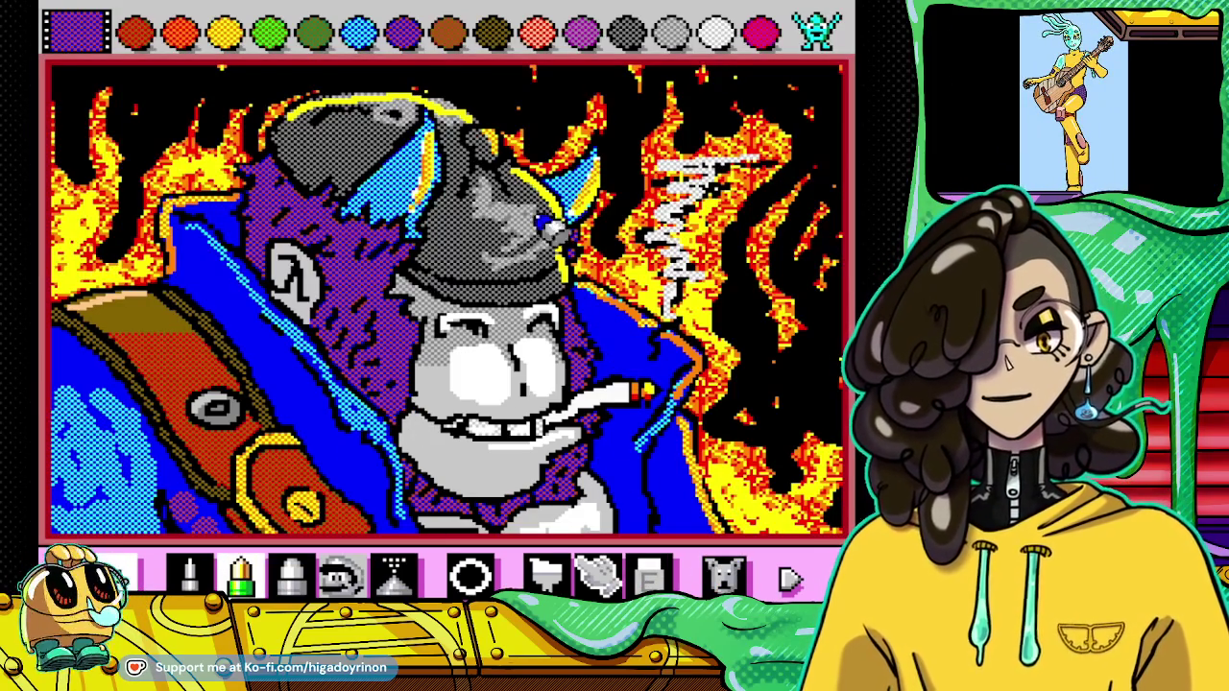
Step: Return to the plain colour swatches and scribble dark-blue texture over the lower-left light blue
click(816, 29)
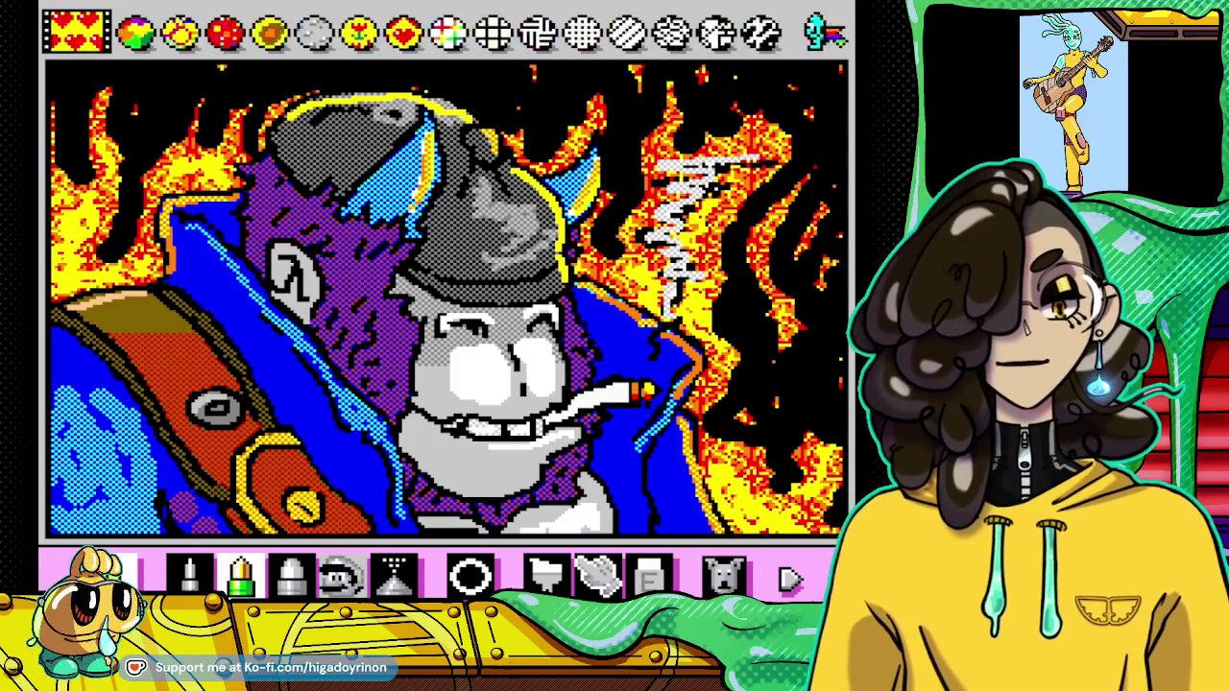
click(816, 29)
click(816, 28)
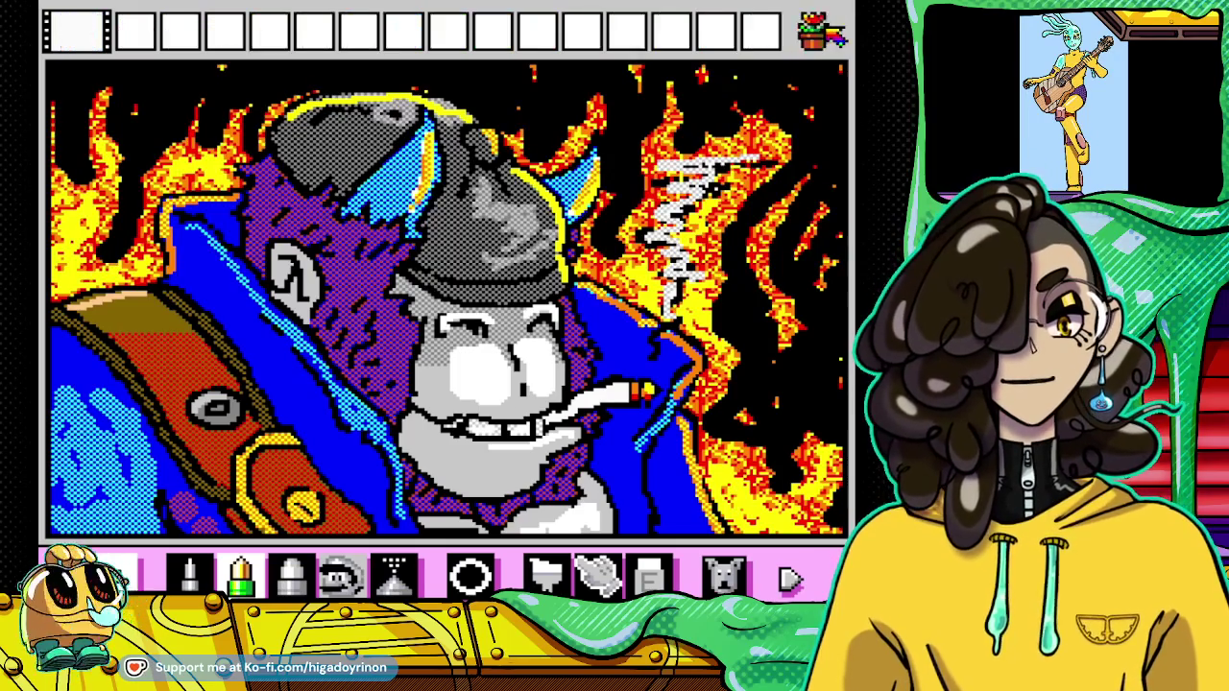
click(816, 28)
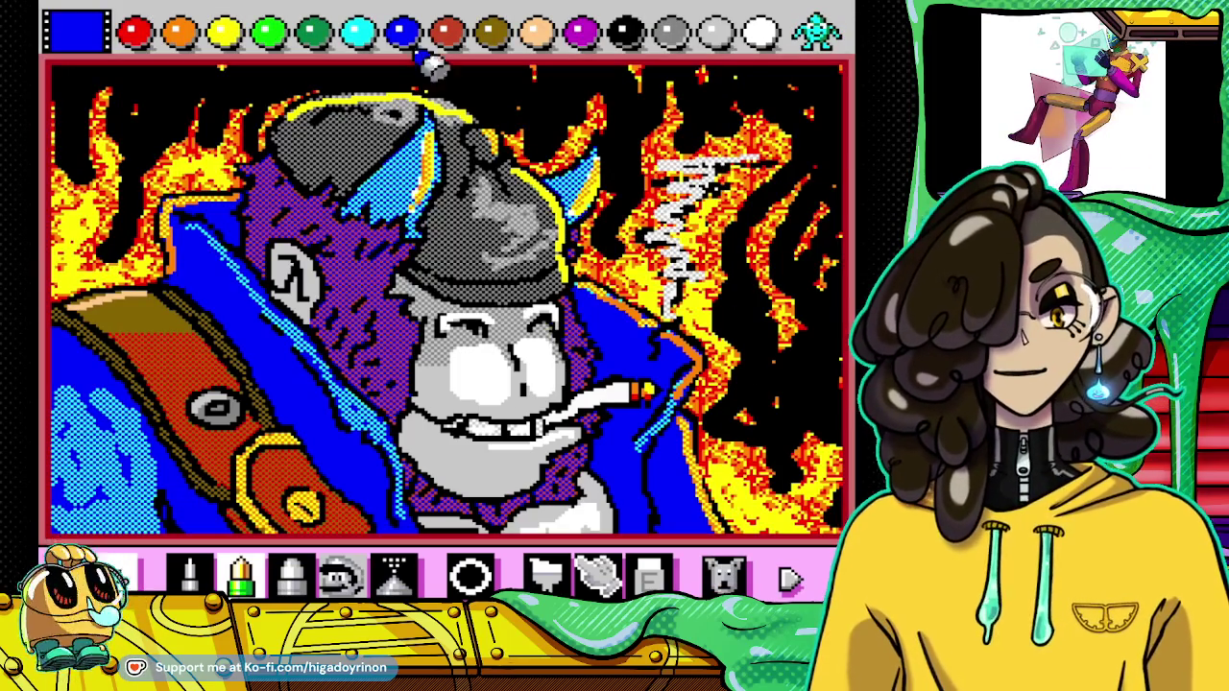
mouse_move(77, 403)
mouse_down()
mouse_move(144, 489)
mouse_move(76, 461)
mouse_up()
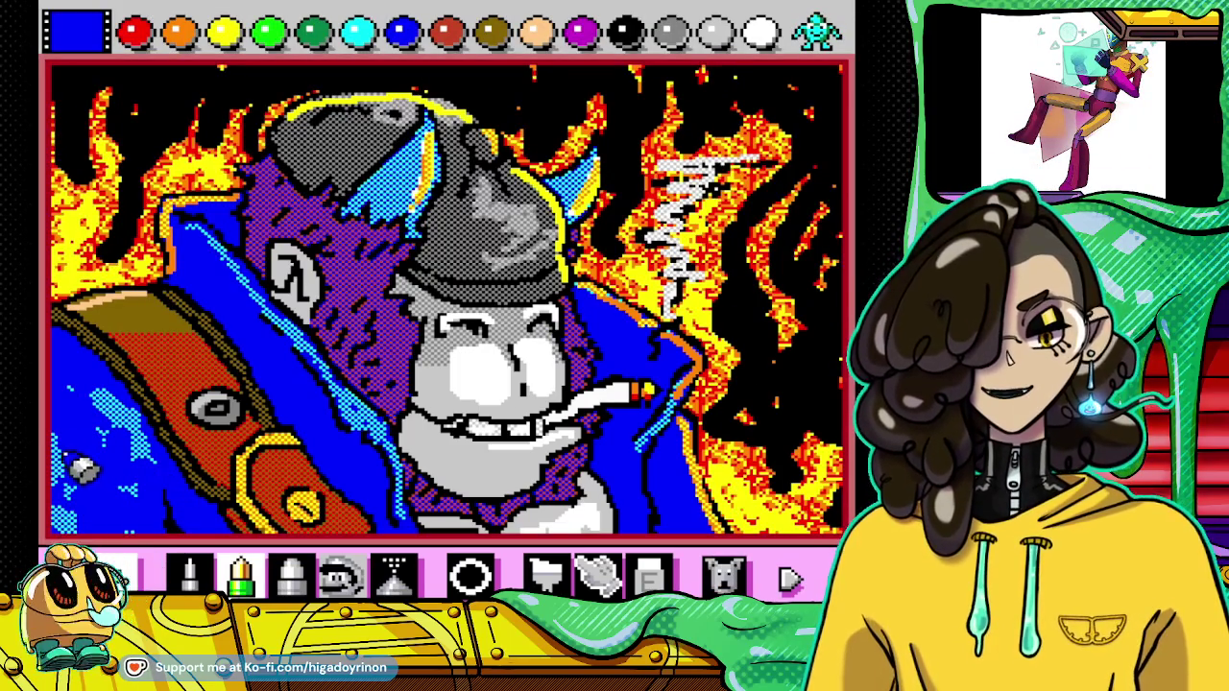